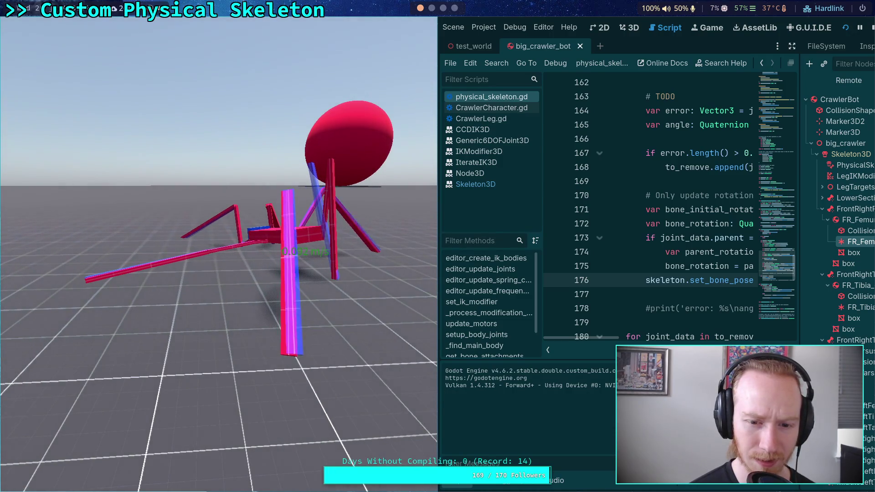
Stop the crawler bot's test run with the toolbar's Stop button
click(871, 36)
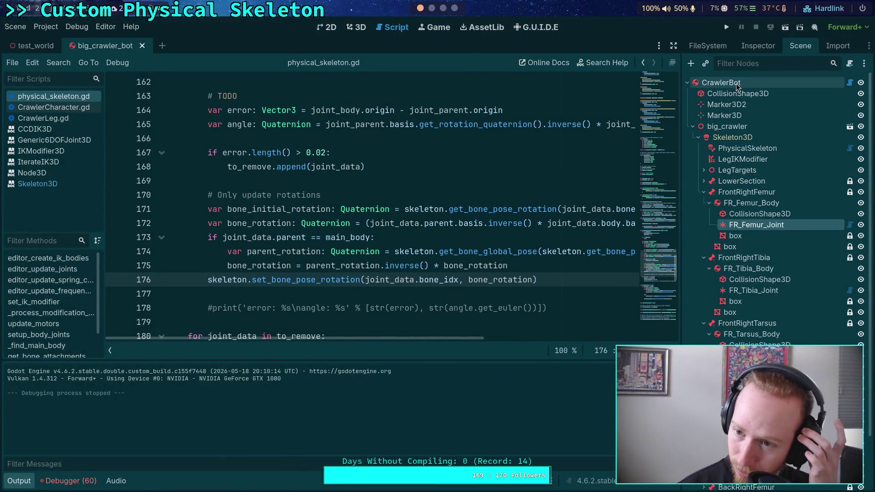
Inspect CrawlerBot's debug and leg parameter options in the Inspector
click(737, 84)
click(758, 45)
scroll(728, 291, down, 2)
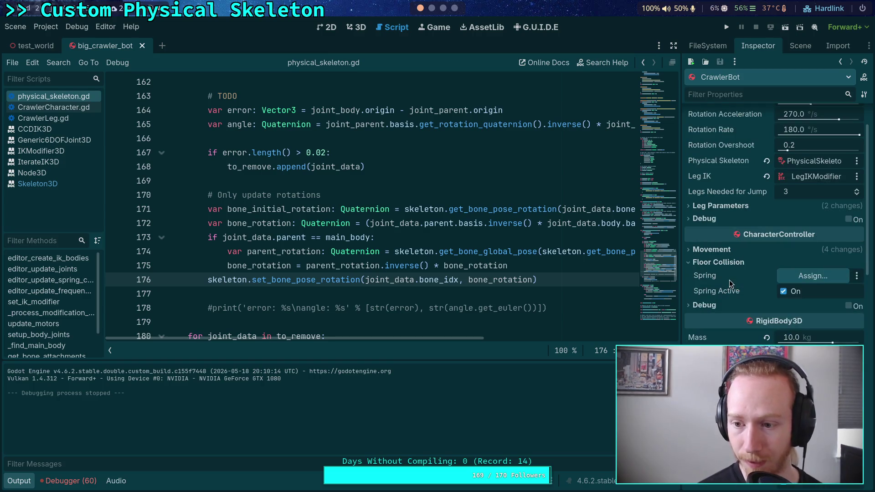
click(727, 221)
click(720, 206)
click(721, 205)
In CrawlerLeg.gd, change the debug_ground_cast and debug_ik_target defaults from false to true
click(69, 119)
scroll(360, 210, up, 15)
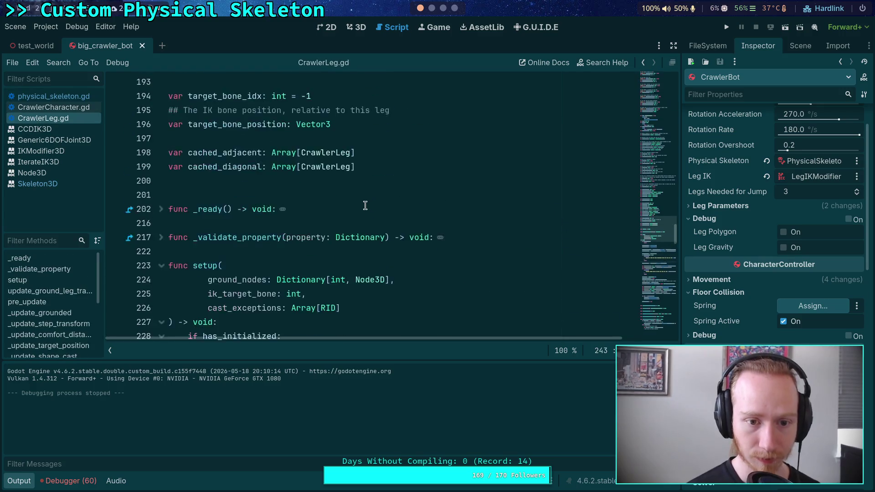
scroll(354, 223, up, 20)
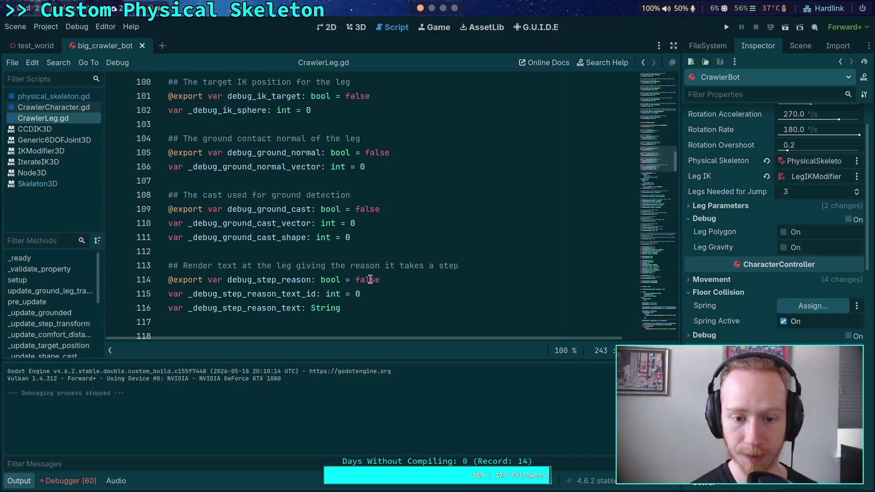
double_click(377, 206)
text(true)
scroll(364, 140, up, 3)
double_click(359, 224)
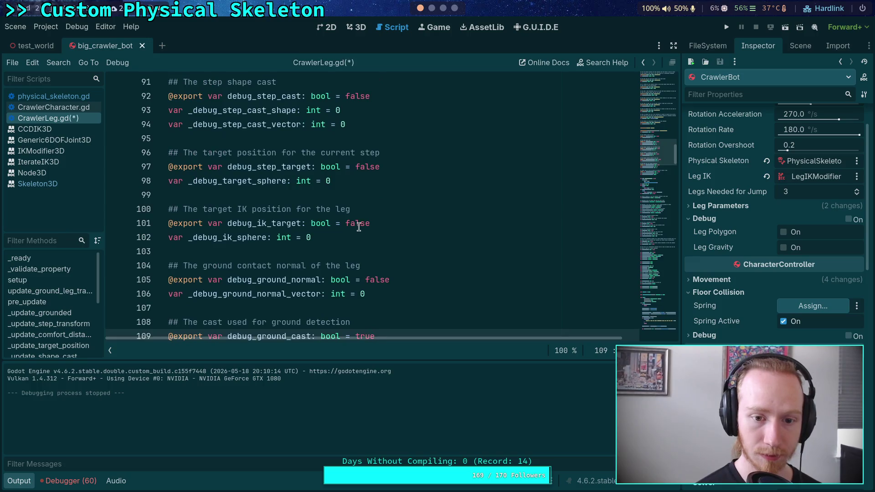
text(true)
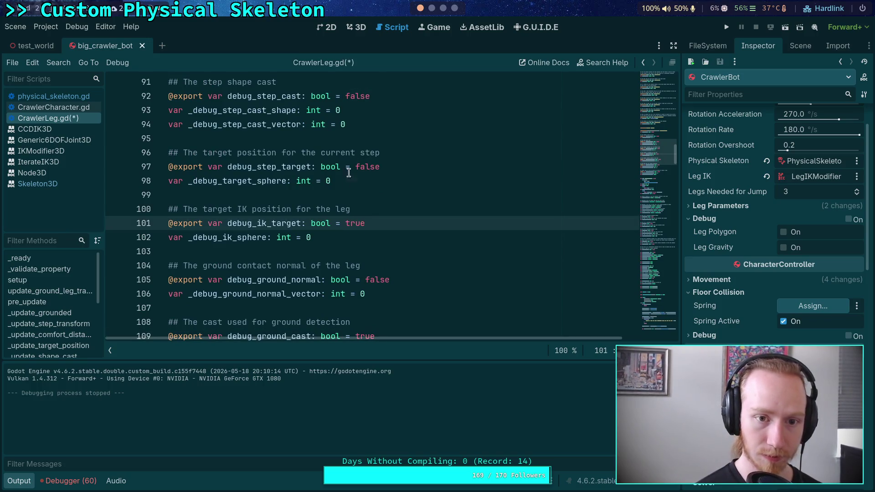
Change the debug_step_target and debug_rest_area defaults to true as well
double_click(367, 167)
text(true)
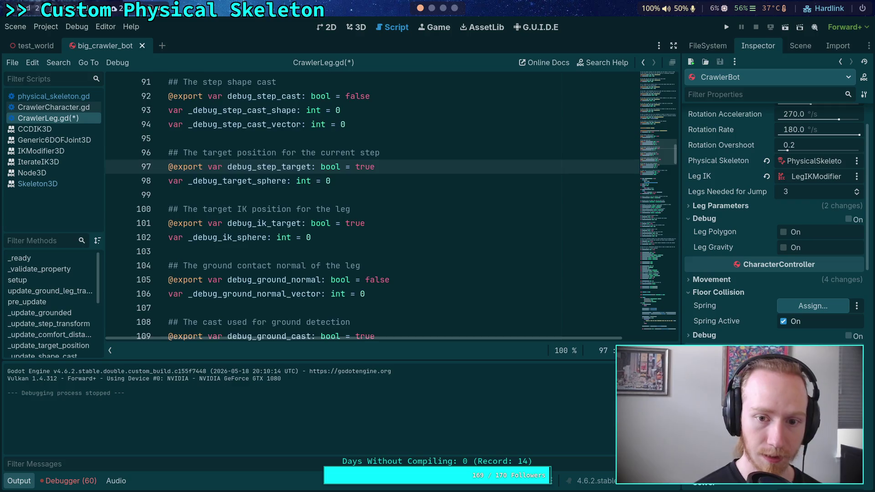
scroll(346, 220, up, 3)
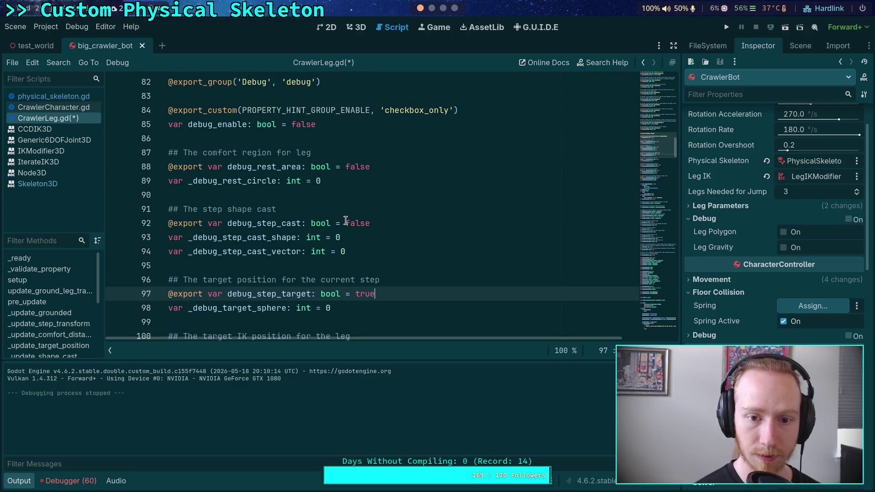
double_click(352, 171)
text(tr)
click(308, 120)
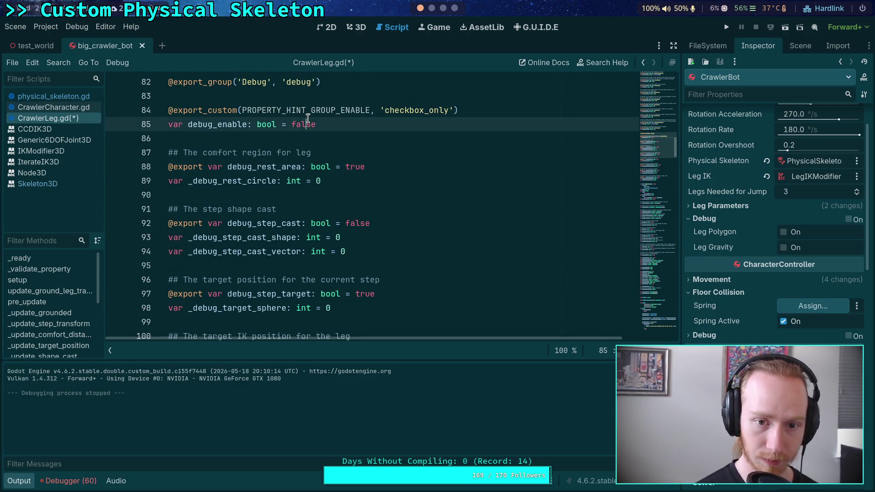
text(tru)
Reopen the crawler bot scene from the test world and expand LegTargets
click(142, 46)
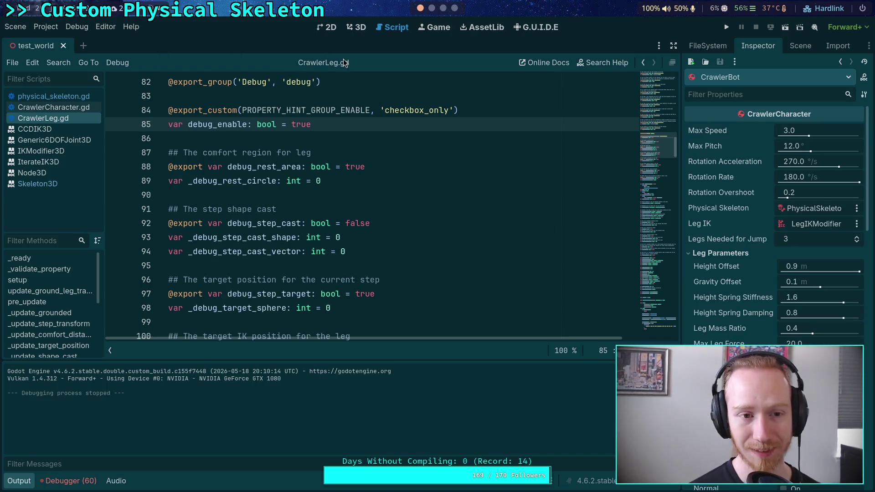
click(818, 44)
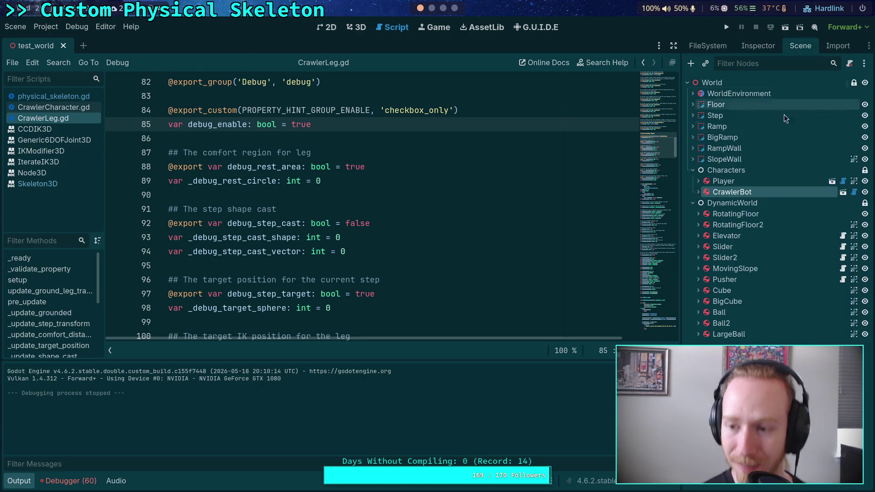
click(843, 192)
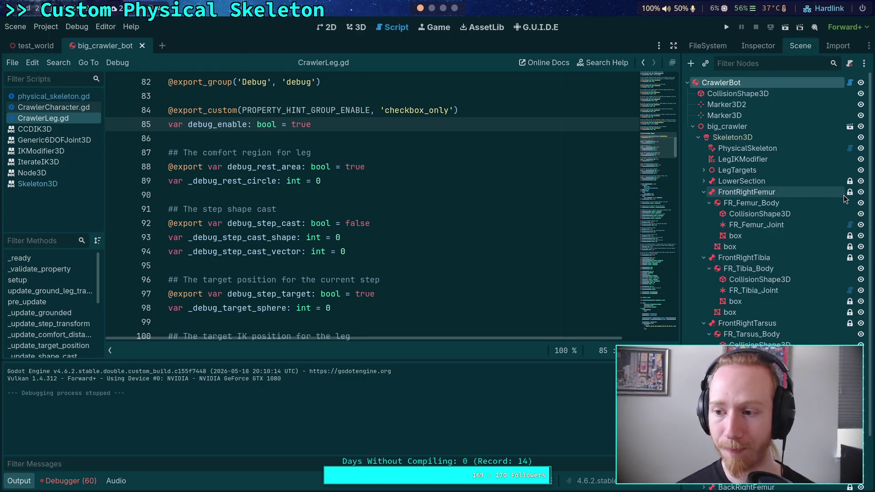
click(704, 171)
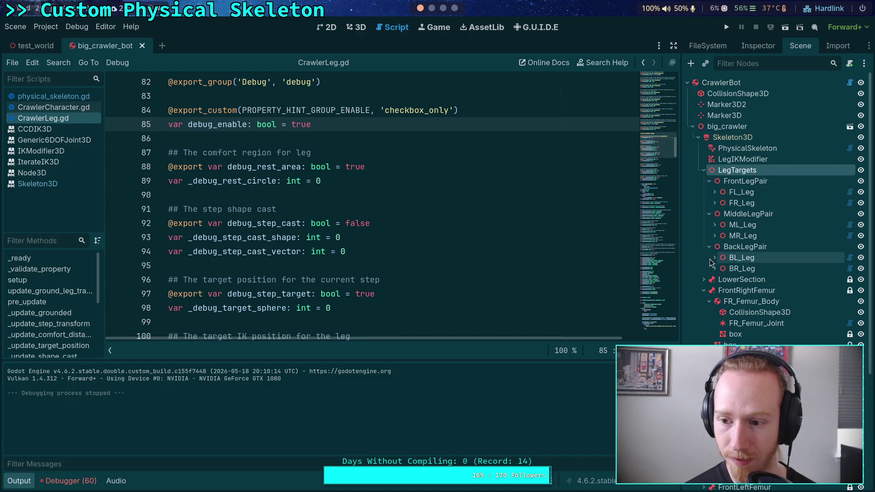
Enable BR_Leg's debug drawing, rest area, step target and IK target debugging
click(739, 268)
click(758, 46)
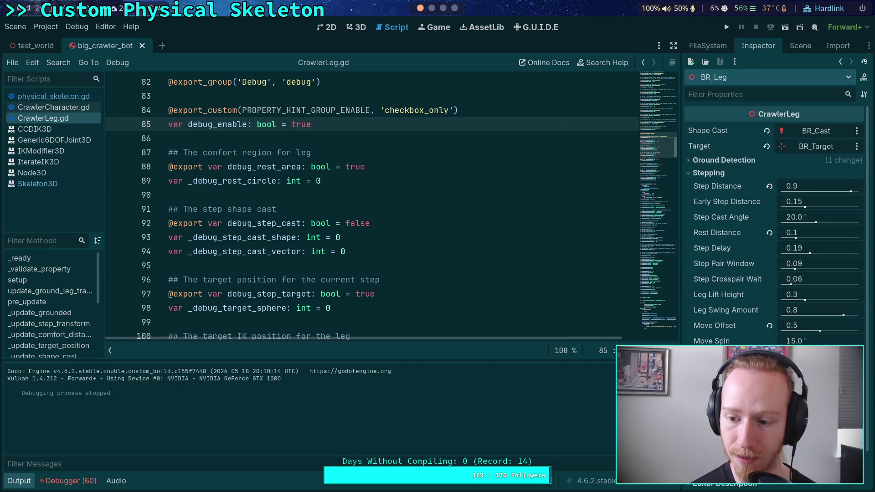
scroll(775, 228, down, 5)
click(769, 320)
click(769, 336)
click(769, 289)
click(849, 276)
click(801, 45)
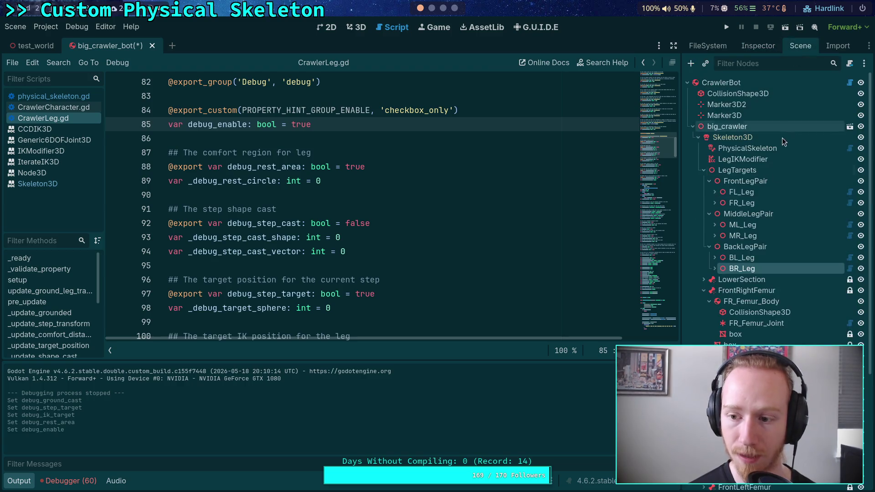
Enable BL_Leg's debug drawing, rest area, step target and IK target debugging
click(737, 257)
click(758, 45)
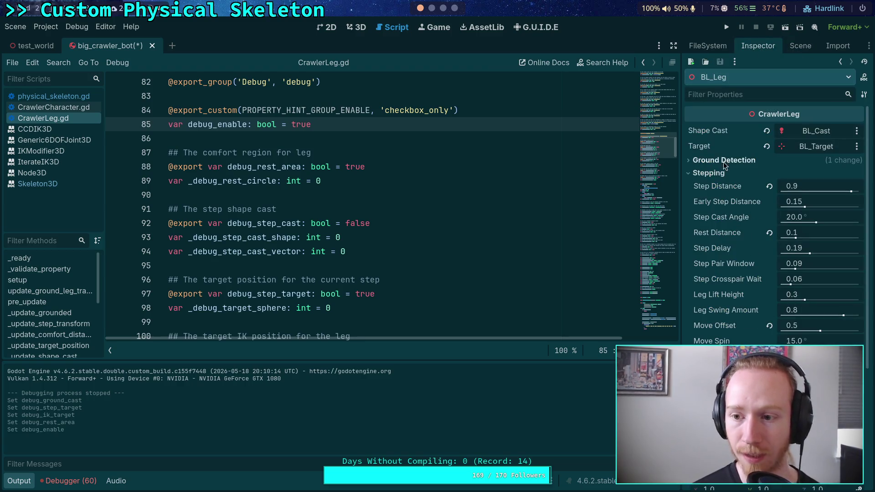
scroll(781, 344, down, 5)
click(769, 335)
click(770, 320)
click(770, 289)
click(848, 275)
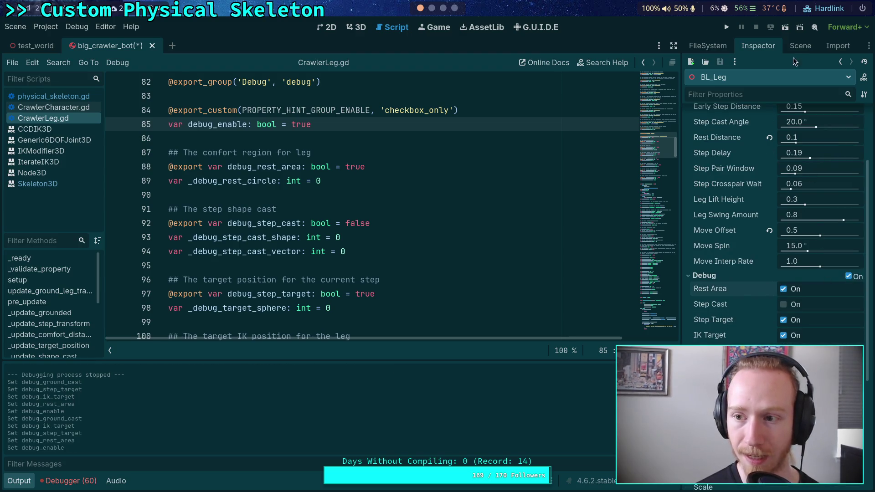
click(800, 46)
Enable MR_Leg's debug drawing, rest area, step target and IK target debugging
click(742, 235)
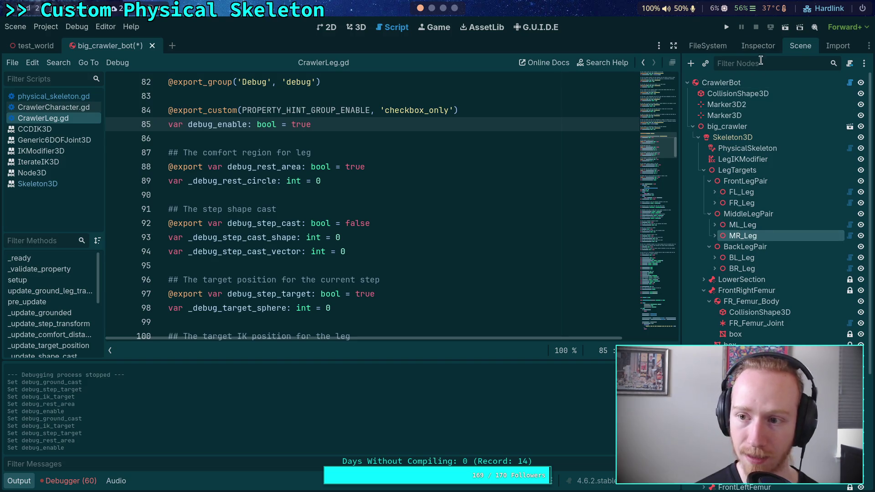
click(758, 46)
scroll(775, 205, down, 5)
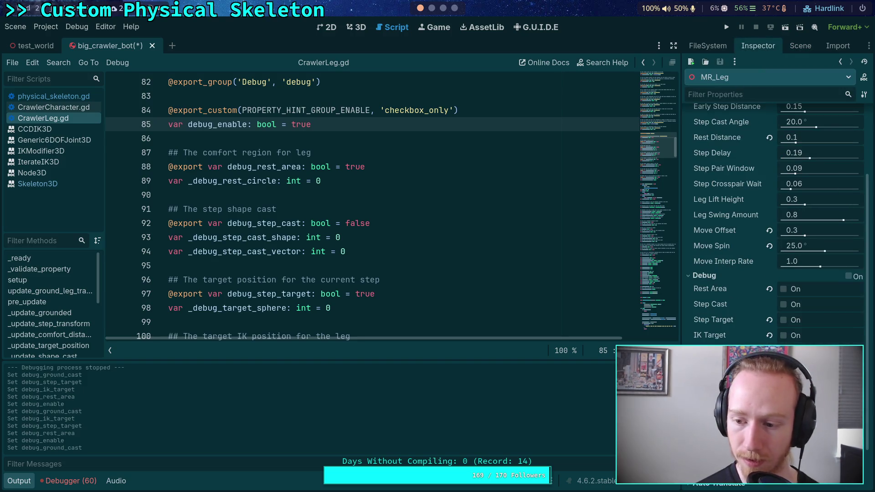
click(770, 336)
click(769, 320)
click(769, 289)
click(849, 276)
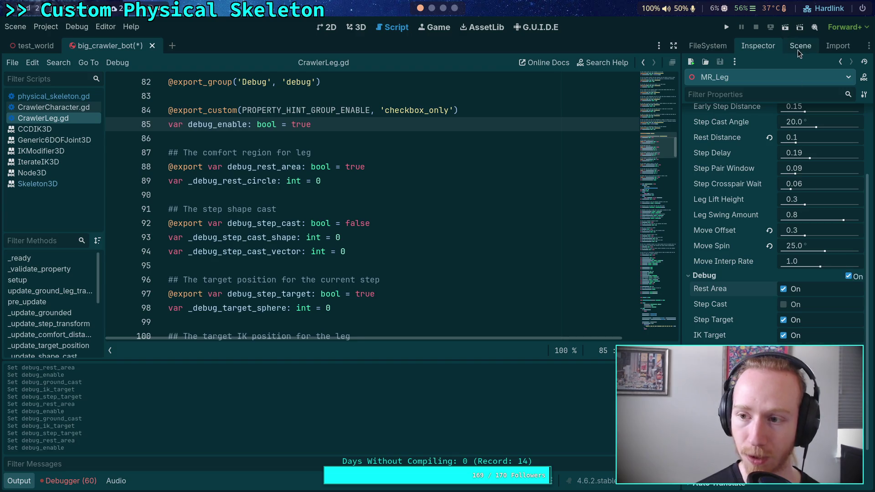
click(800, 45)
Turn on ML_Leg's debug drawing, and FR_Leg's rest area and debug drawing
click(743, 225)
click(758, 46)
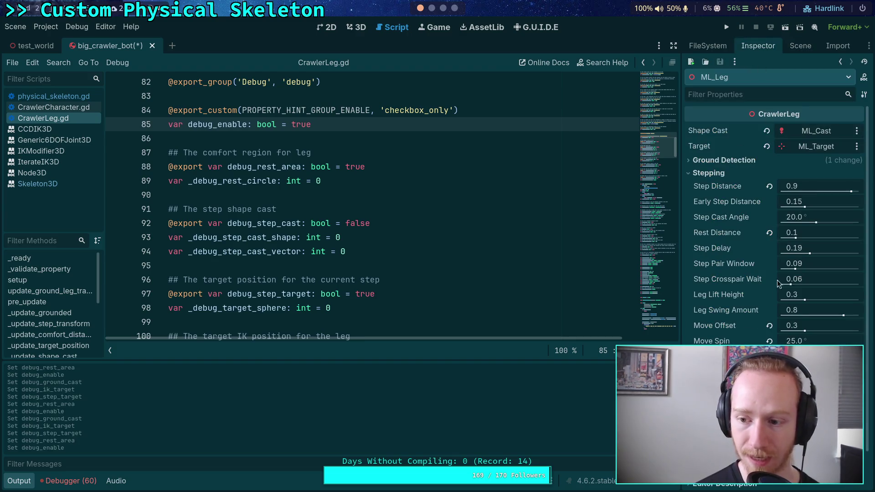
scroll(775, 205, down, 4)
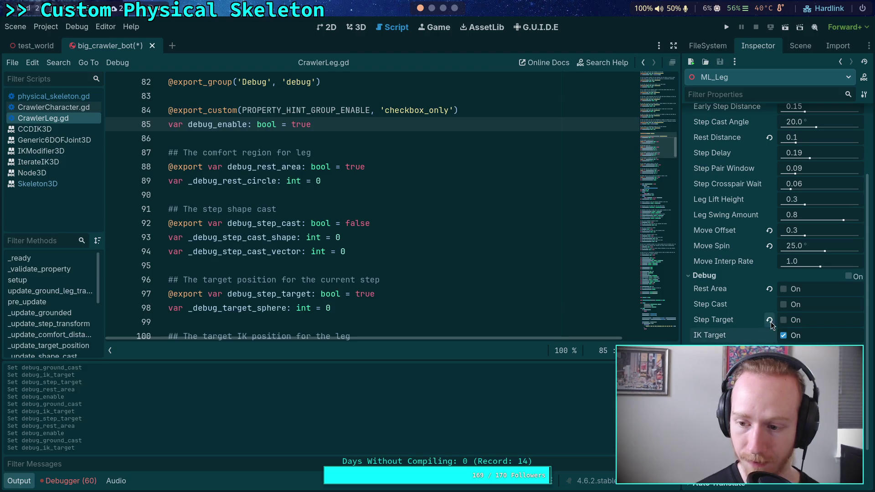
click(847, 277)
click(801, 46)
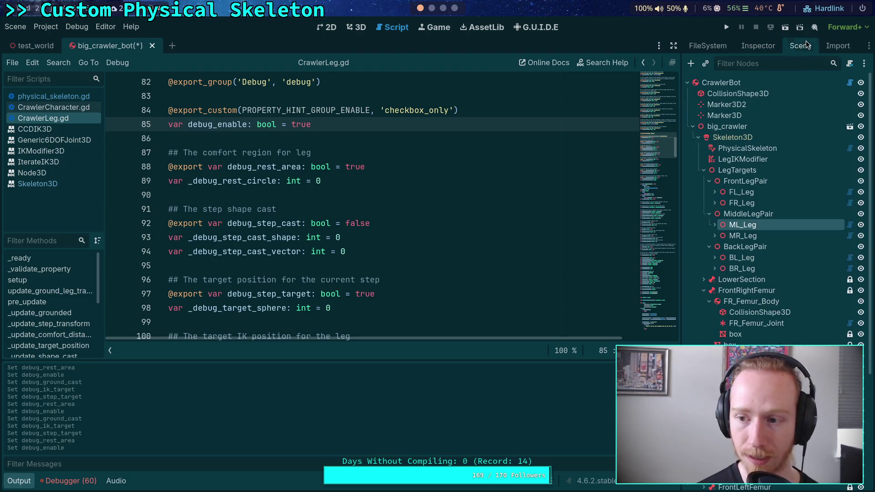
click(742, 203)
click(758, 45)
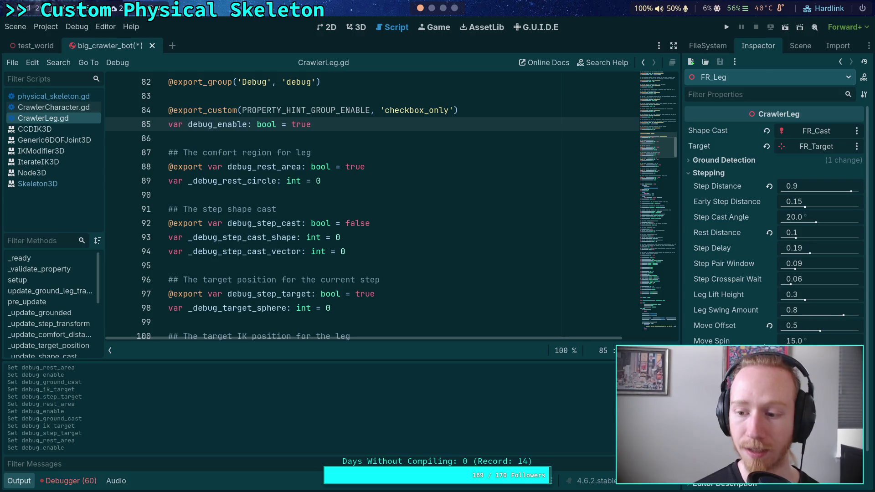
scroll(768, 342, down, 2)
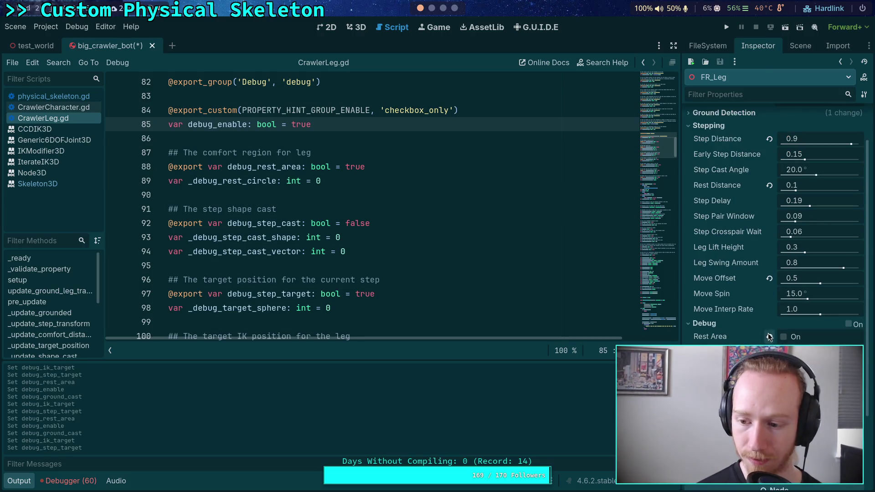
click(847, 331)
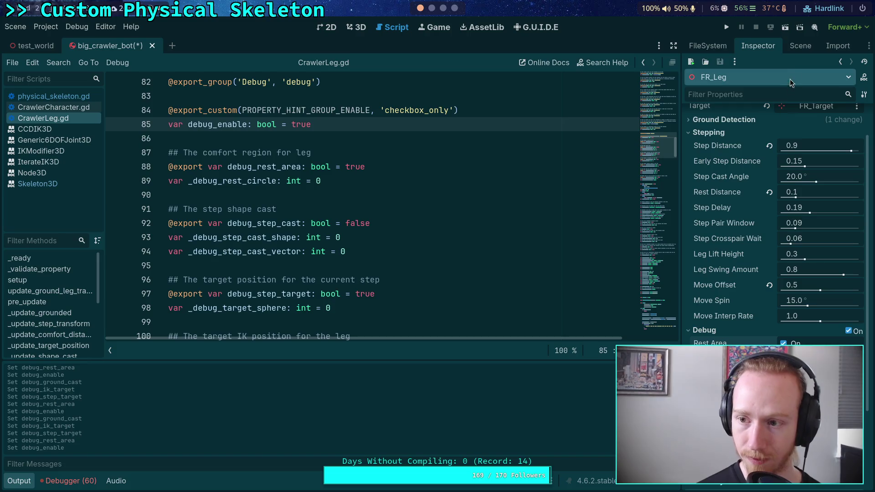
click(801, 46)
Enable all of FL_Leg's debug options including ground cast, then save and close the scene
click(741, 192)
click(760, 46)
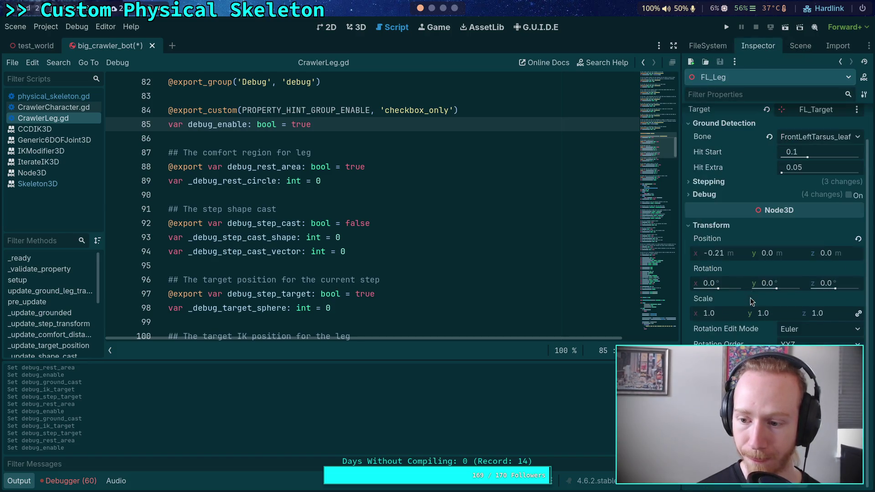
click(739, 198)
click(769, 285)
click(769, 254)
click(769, 239)
click(769, 208)
click(848, 196)
key(ctrl+s)
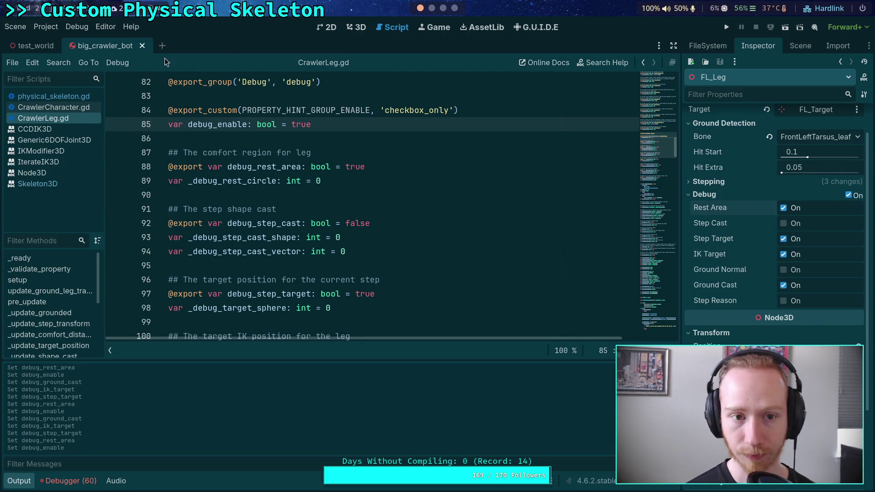
click(159, 51)
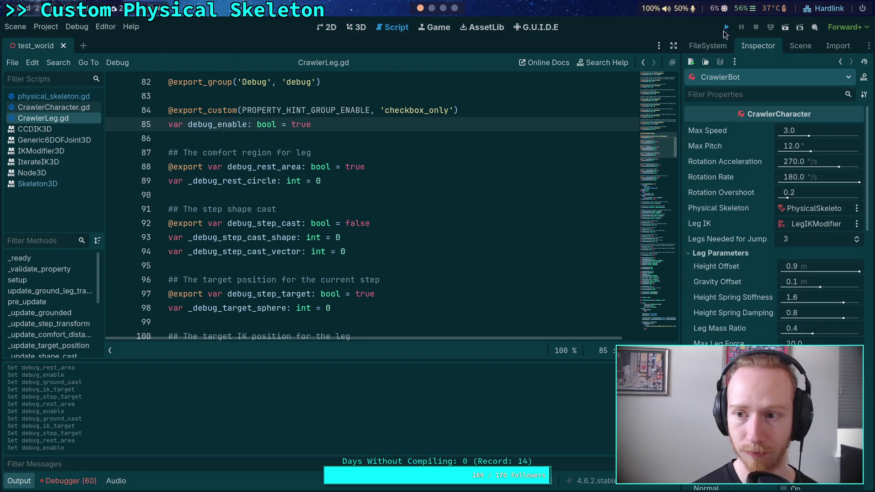
Run the test world to view the legs' debug circles and target spheres, then stop it
click(725, 32)
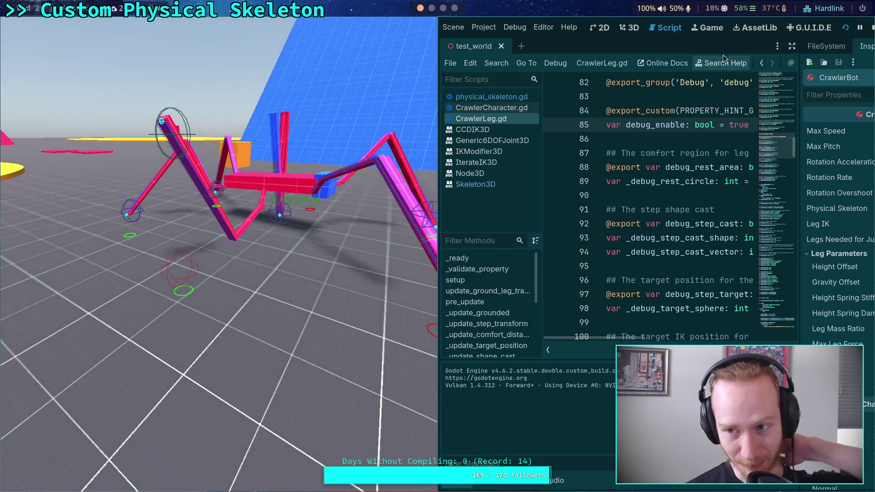
click(872, 28)
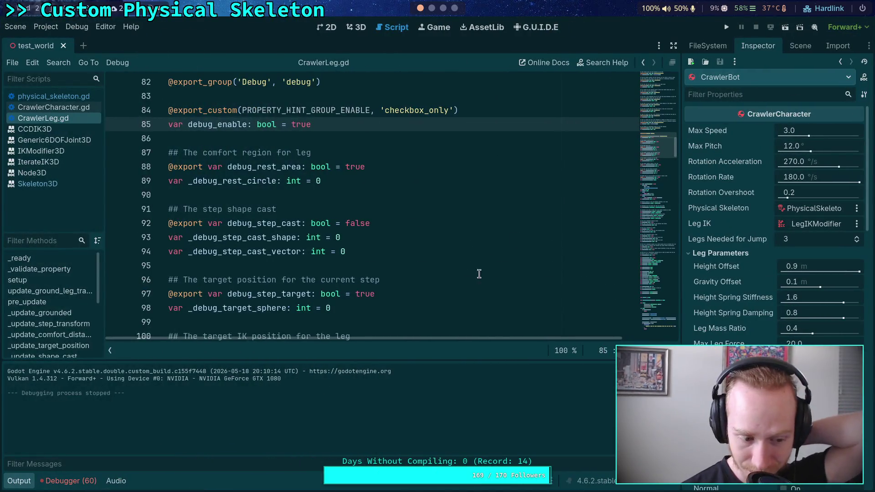
Open physical_skeleton.gd with the output panel collapsed and review the bone rotation lines 170–176
click(28, 482)
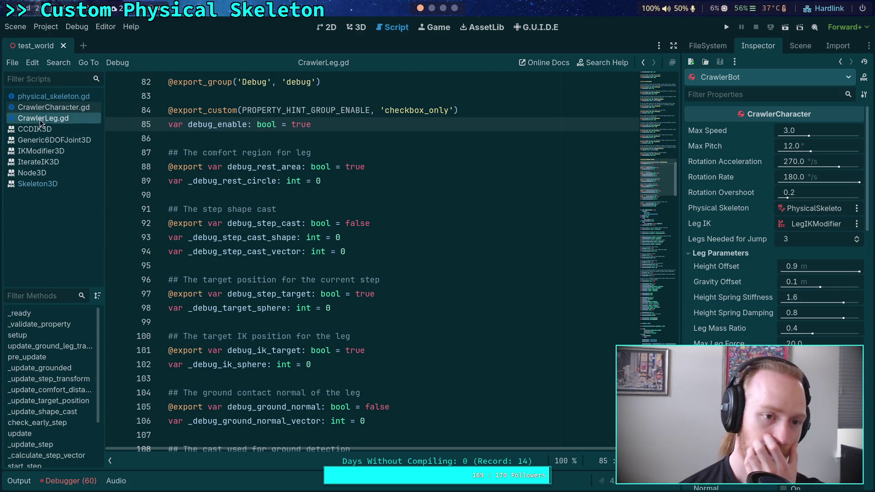
click(53, 96)
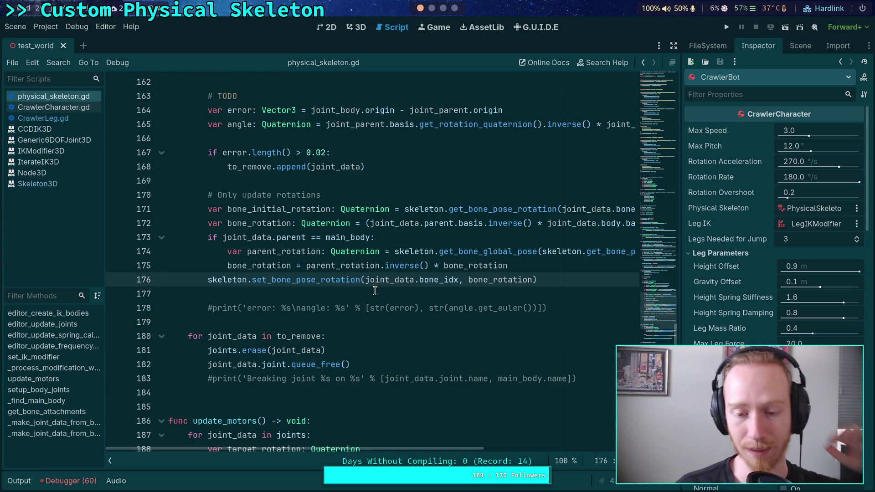
drag(374, 278, 275, 223)
click(274, 224)
click(349, 200)
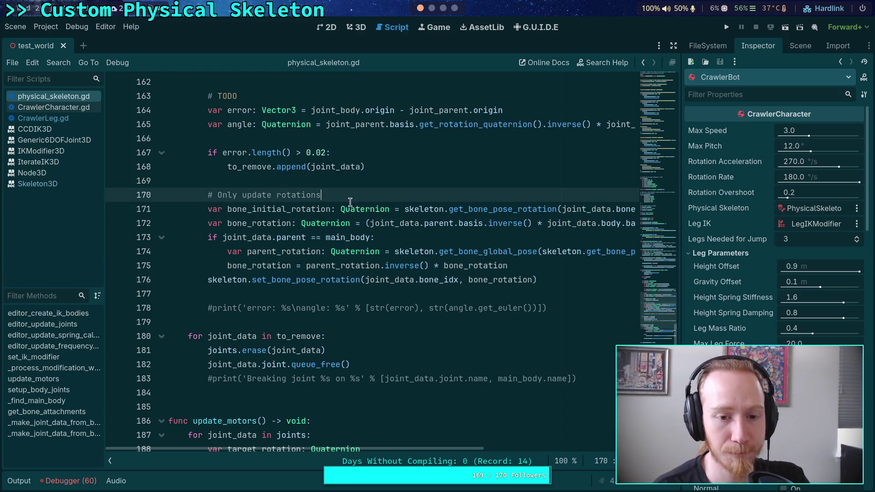
mouse_move(413, 266)
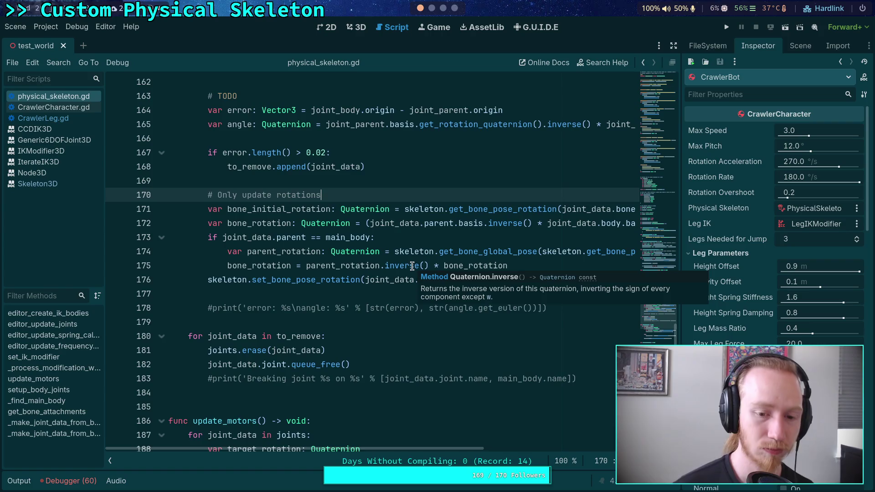
Comment out the skeleton.set_bone_pose_rotation call on line 176 with #
click(209, 279)
text(#)
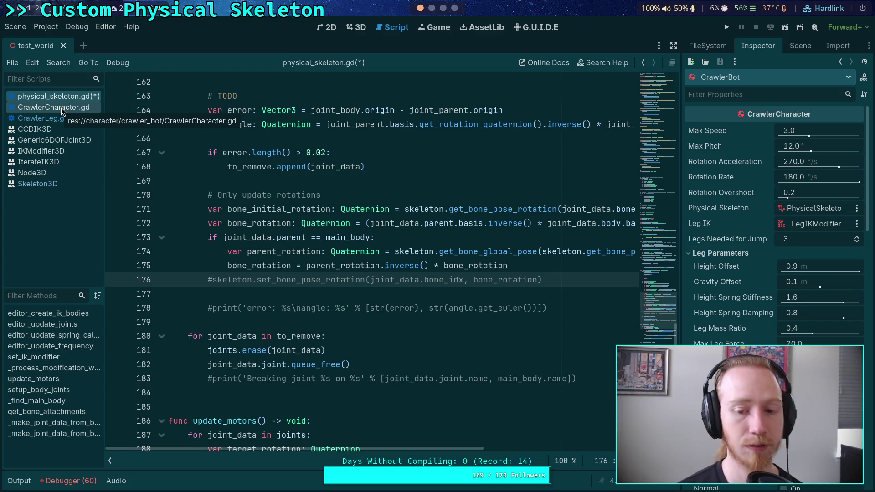
scroll(203, 357, down, 2)
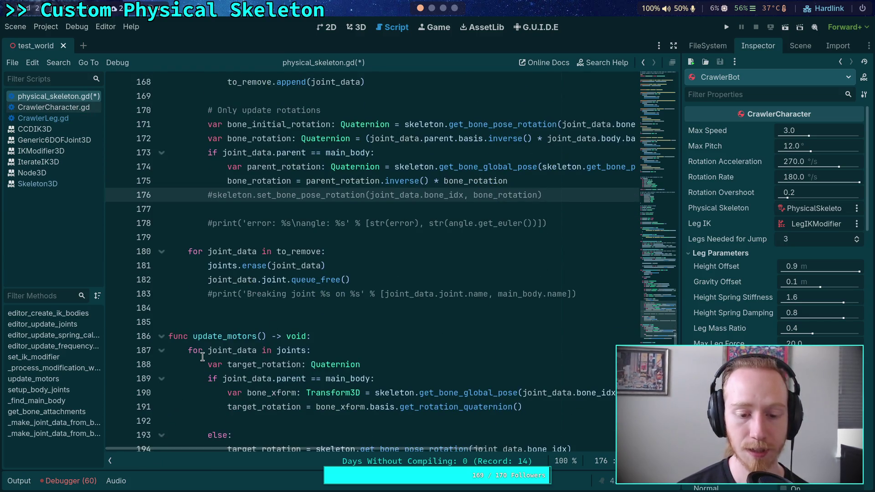
scroll(203, 357, up, 3)
click(67, 118)
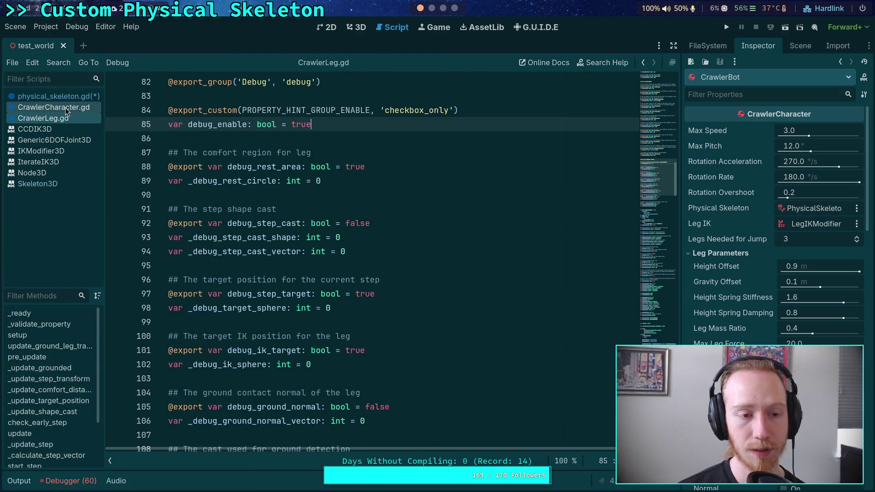
In CrawlerCharacter.gd line 144, delete the physical_ prefix, then undo it and save
click(67, 108)
scroll(253, 316, down, 2)
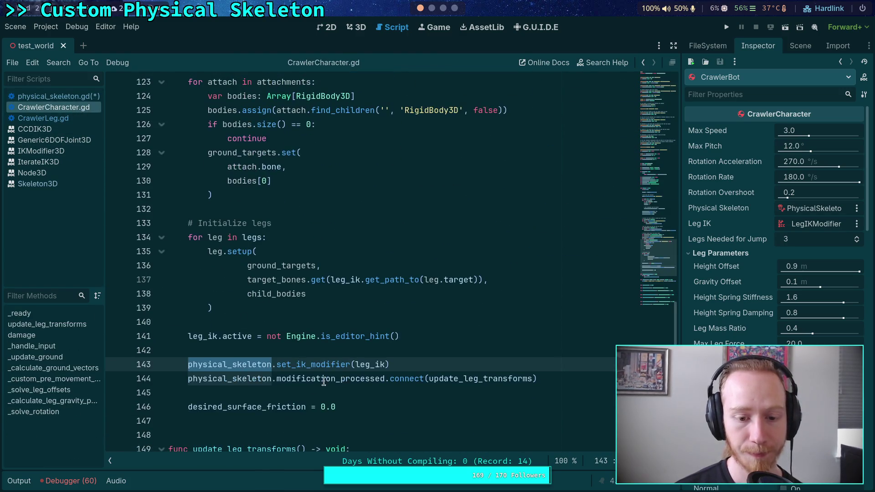
click(230, 380)
drag(230, 380, 187, 380)
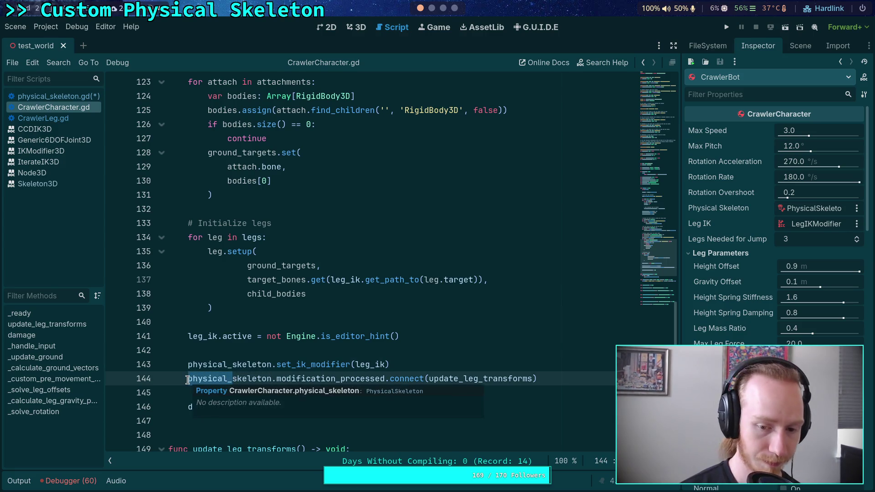
key(BackSpace)
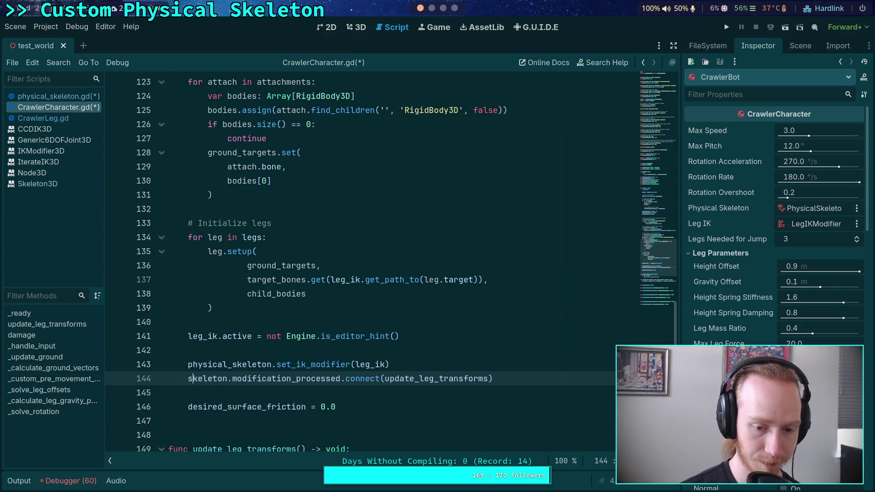
drag(233, 379, 341, 379)
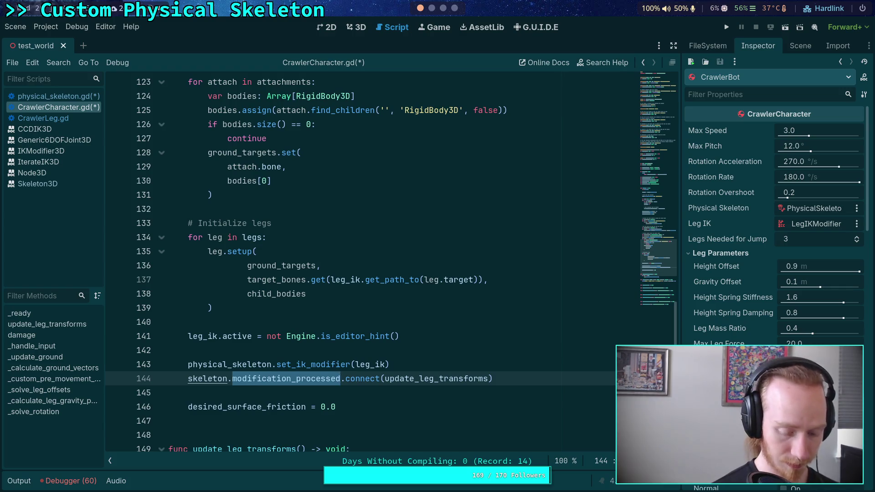
key(ctrl+z)
key(ctrl+s)
Replace physical_skeleton with leg_ik on line 144 and save the script
drag(188, 378, 272, 379)
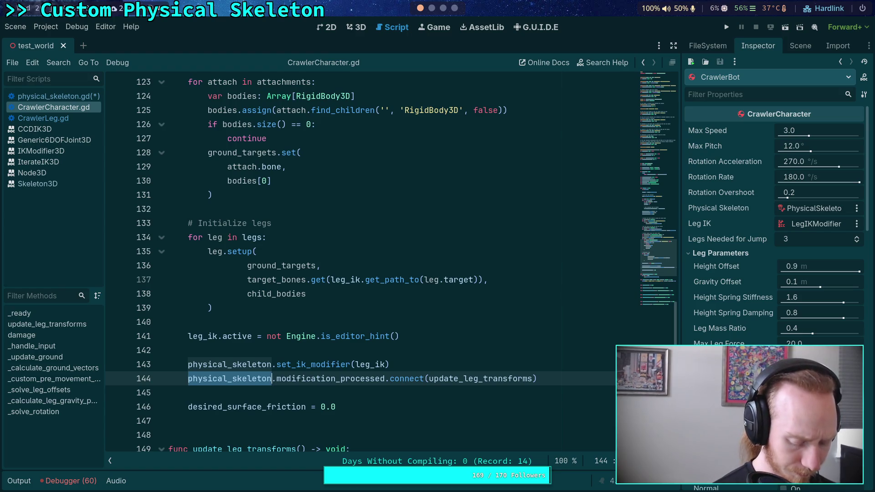
text(leg_ix)
key(BackSpace)
text(k)
key(ctrl+minus)
key(ctrl+s)
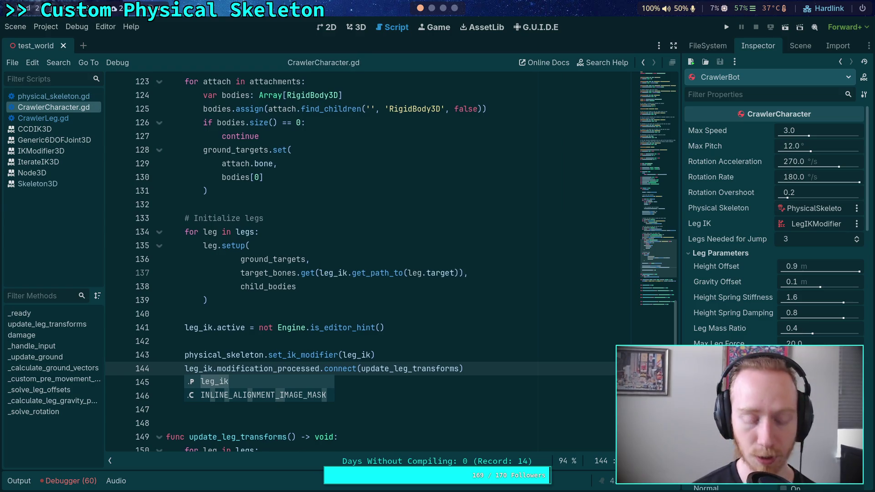
key(ctrl+equal)
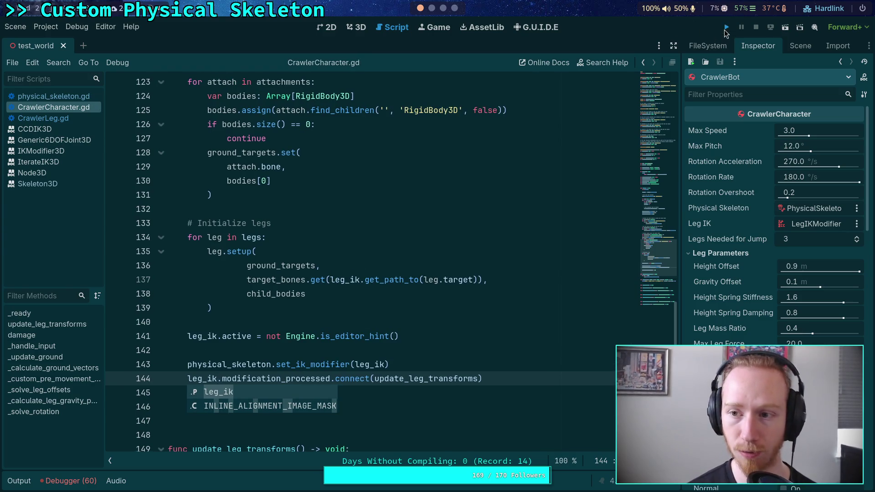
Run the project to watch the crawler bot step around on its legs, then stop it
click(724, 28)
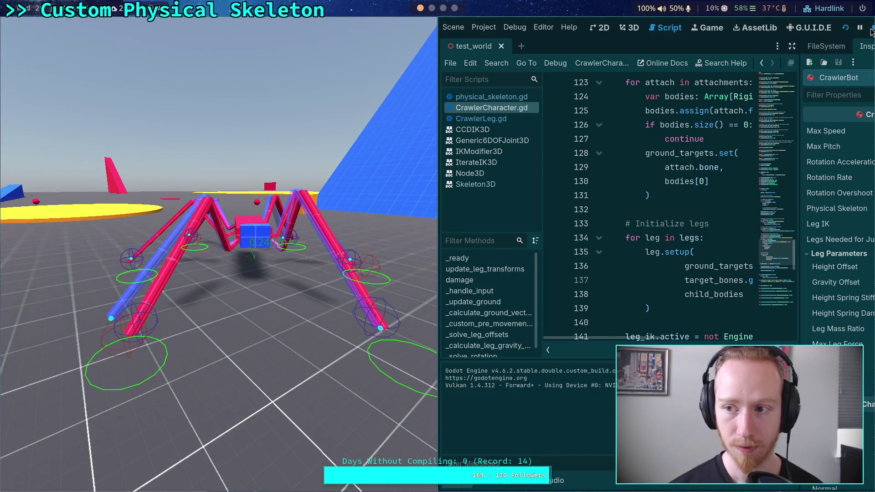
click(871, 28)
scroll(273, 246, down, 6)
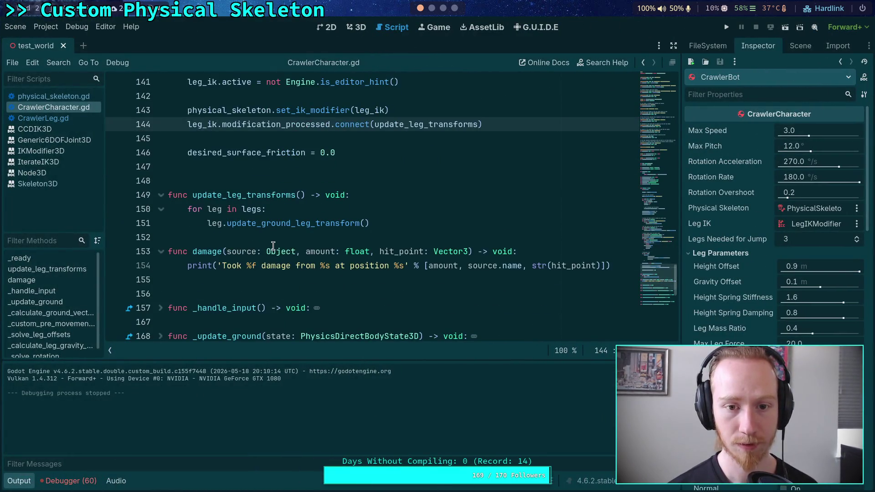
Reopen physical_skeleton.gd and review update_motors and the rotation update block at lines 170–176
scroll(278, 250, up, 2)
click(59, 96)
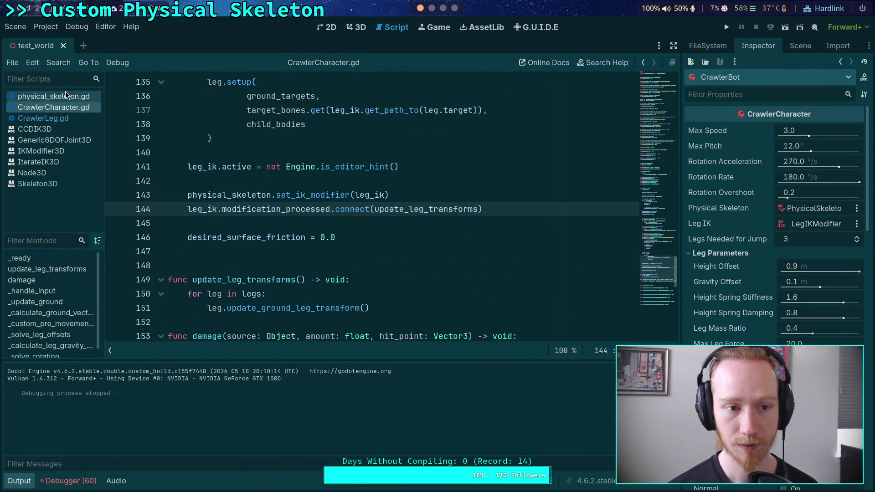
scroll(279, 261, down, 6)
drag(526, 266, 244, 181)
click(308, 195)
scroll(319, 232, up, 3)
scroll(319, 232, up, 3)
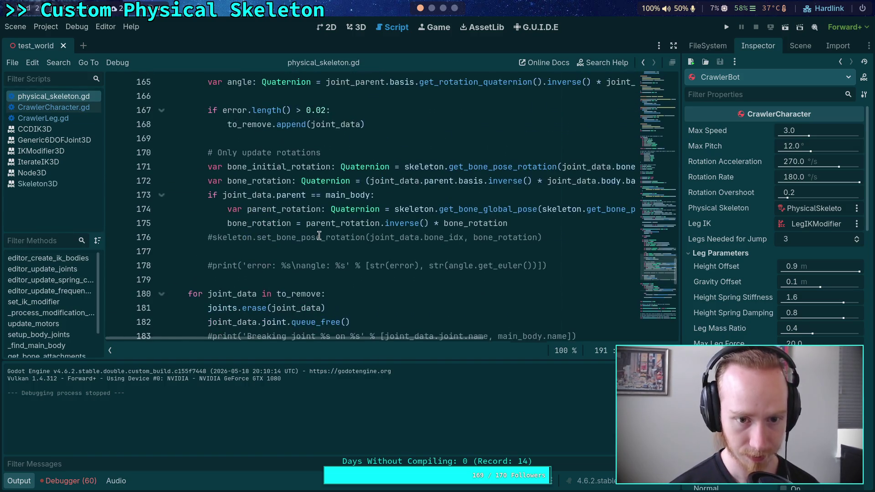
mouse_move(566, 233)
mouse_down()
mouse_move(173, 164)
mouse_move(238, 153)
mouse_up()
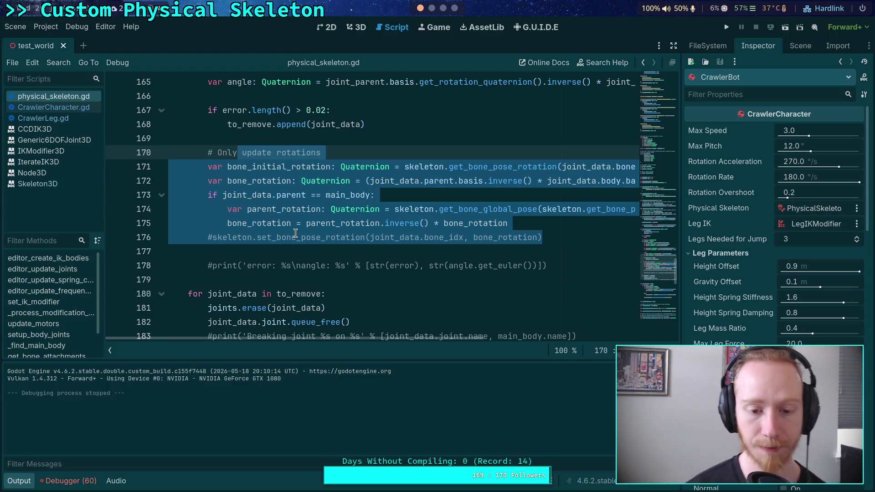
click(28, 484)
scroll(351, 355, down, 9)
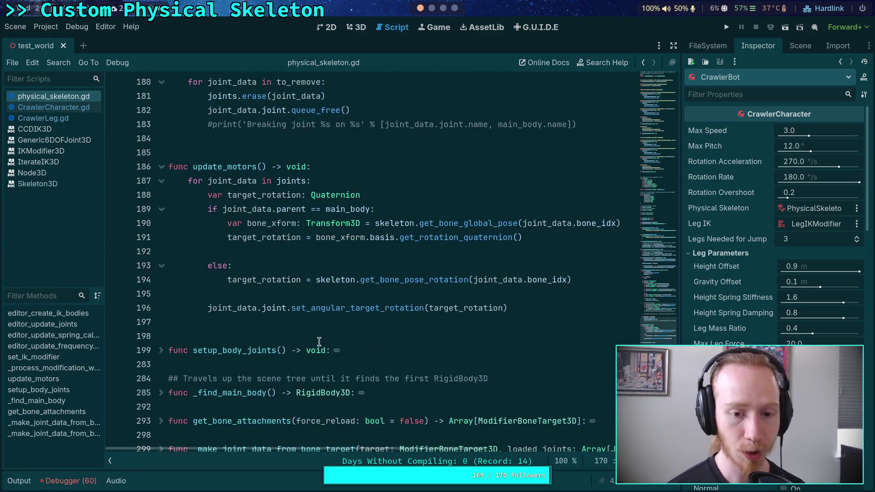
Indent the empty line 192 in physical_skeleton.gd's update_motors with a Tab
scroll(351, 355, up, 5)
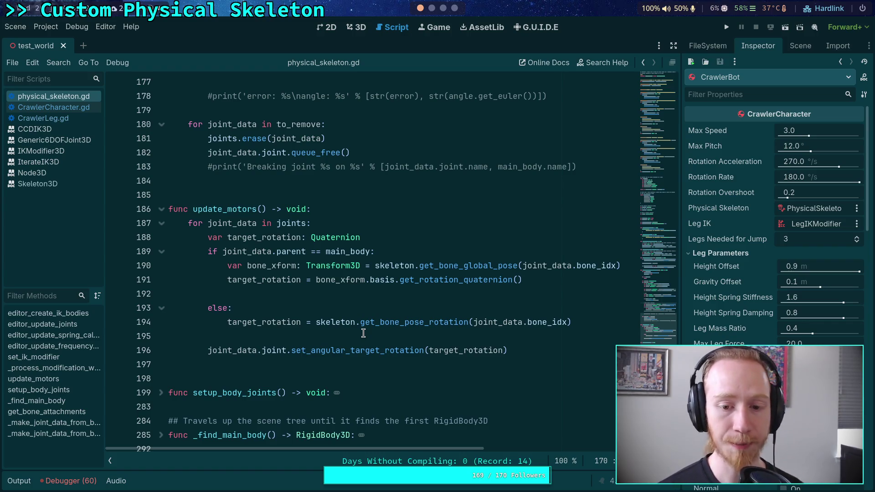
click(495, 292)
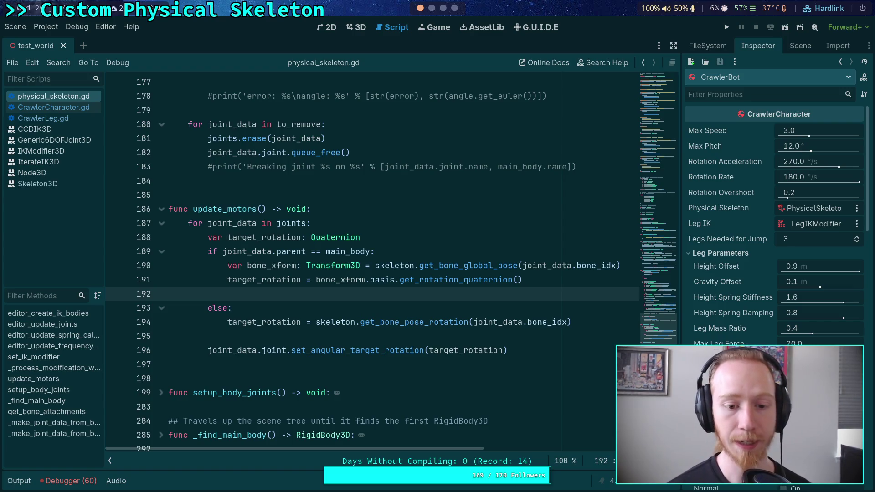
key(Tab)
key(Tab)
key(Tab)
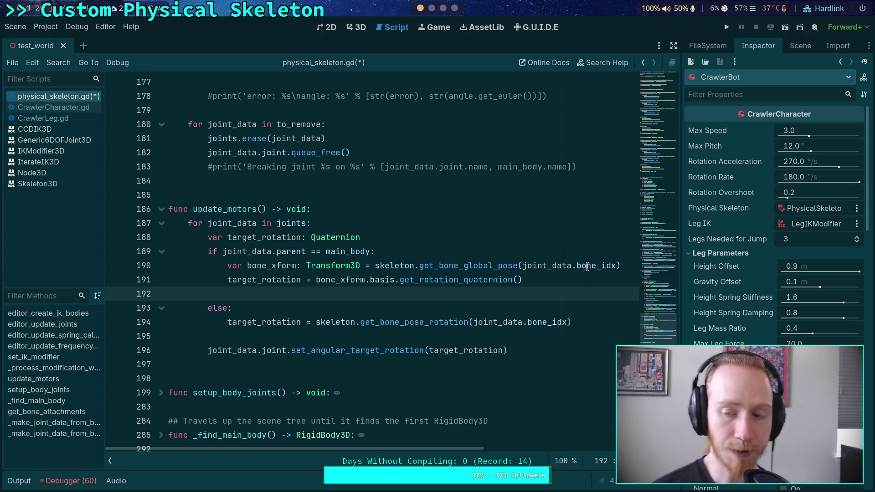
Open the CrawlerBot scene and inspect the FR_Femur_Joint node's properties
click(801, 45)
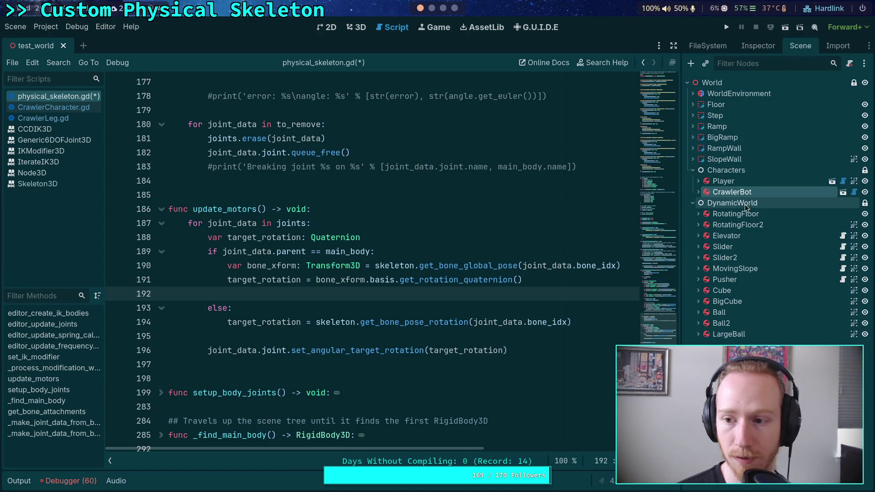
click(842, 192)
scroll(711, 137, down, 2)
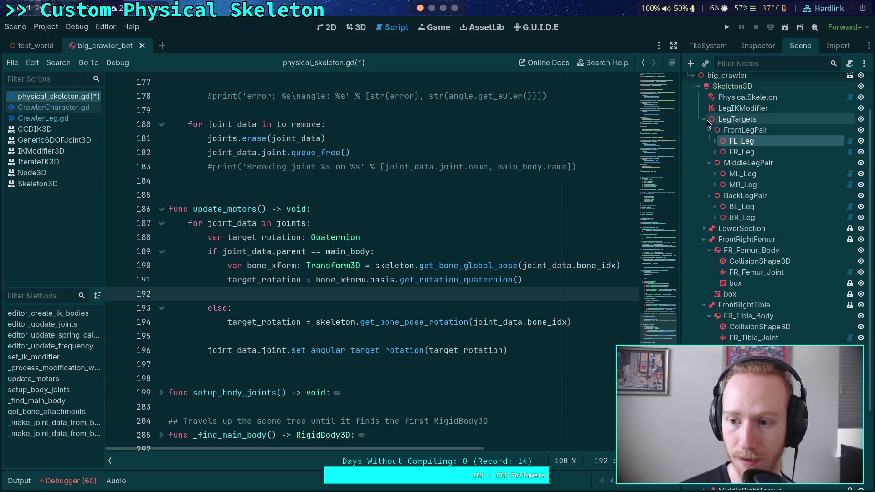
click(706, 120)
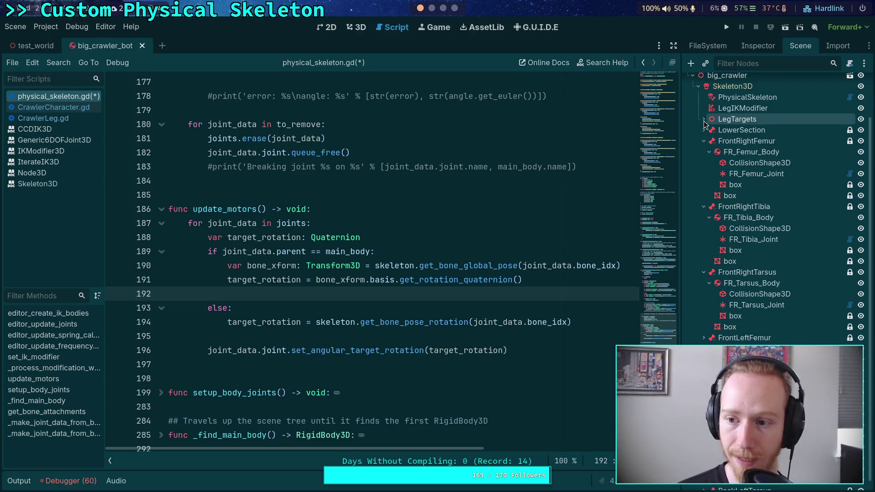
click(756, 174)
click(758, 45)
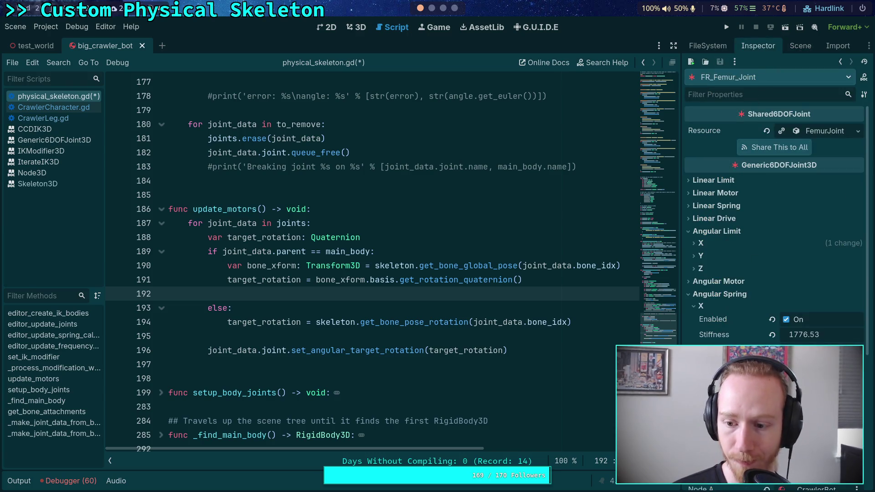
scroll(757, 294, down, 2)
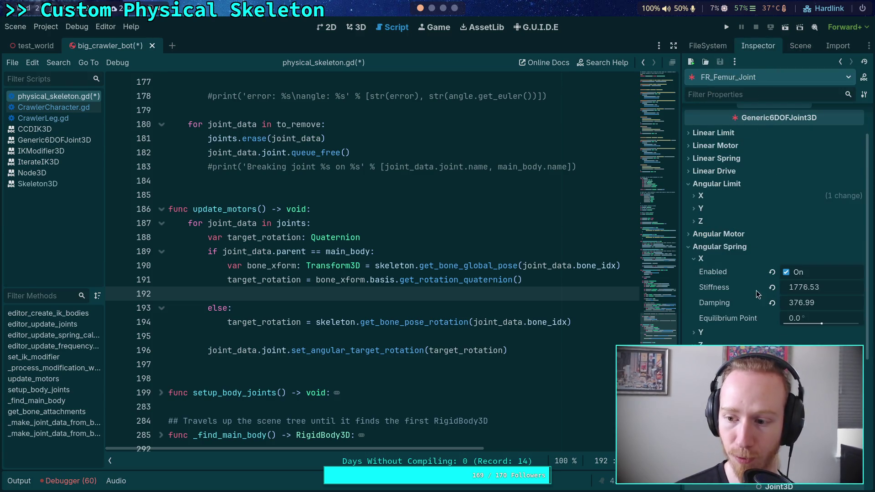
Return to the scene's node tree and select the PhysicalSkeleton node
click(797, 46)
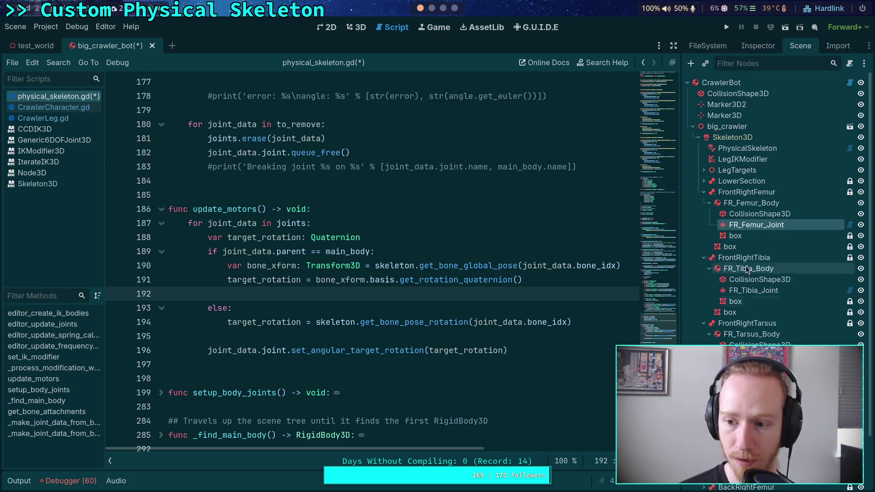
scroll(741, 285, down, 3)
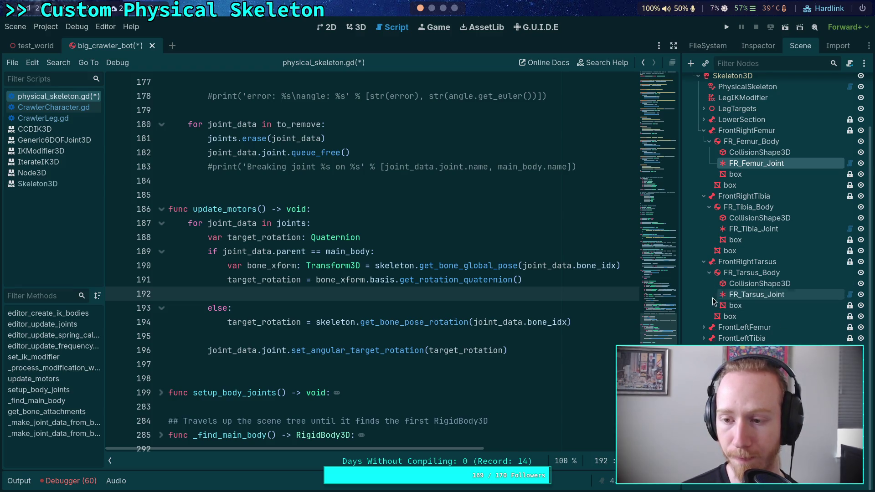
scroll(715, 302, up, 3)
click(747, 148)
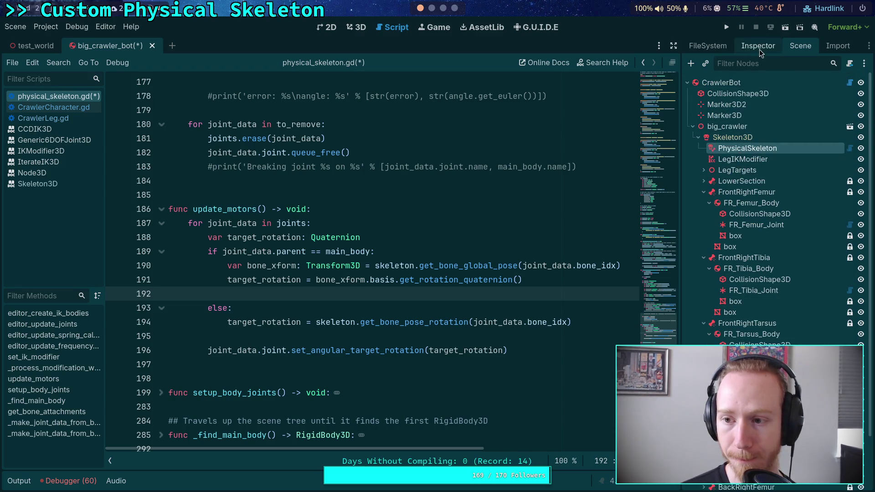
Enter frequency 1.5 and value 1 in the PhysicalSkeleton's Frequency Calculator fields
click(759, 48)
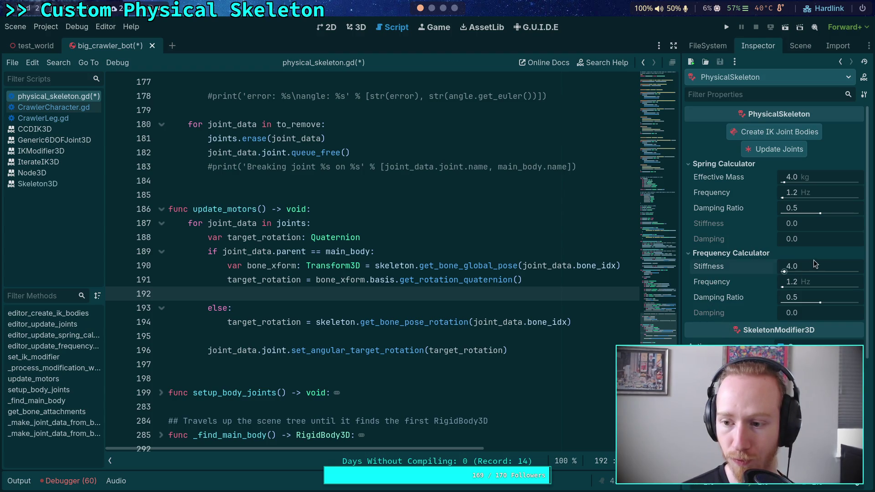
click(808, 281)
text(1.5)
key(Tab)
text(1)
key(Return)
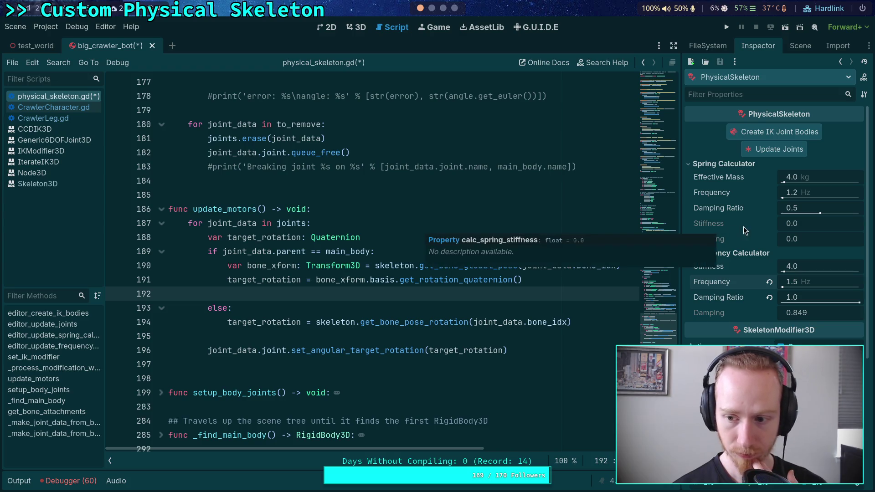
Set Spring Calculator frequency 1.5 Hz, damping ratio 1.0 and effective mass 2, giving stiffness 177.653
click(808, 193)
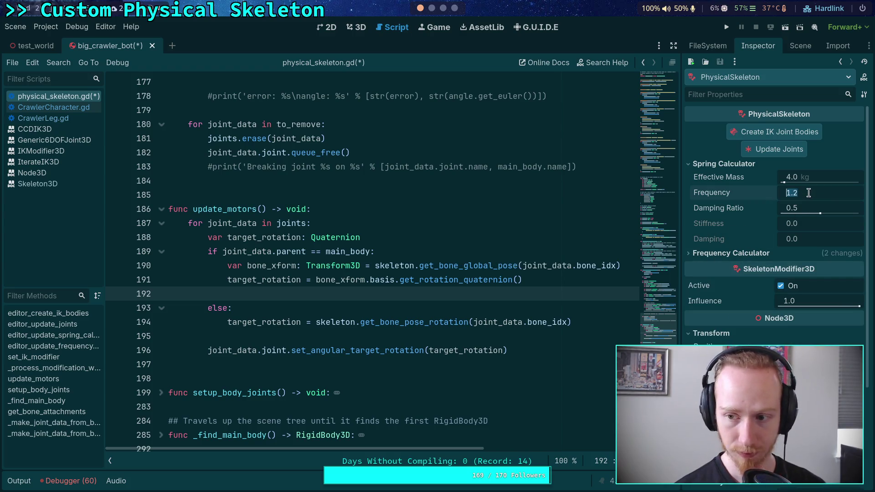
text(1.5)
key(Return)
click(799, 209)
text(1)
key(Return)
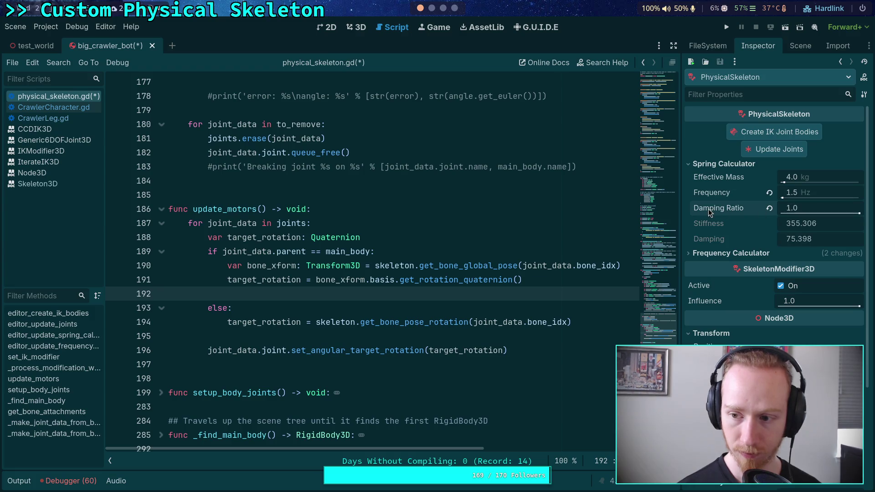
click(812, 178)
text(2)
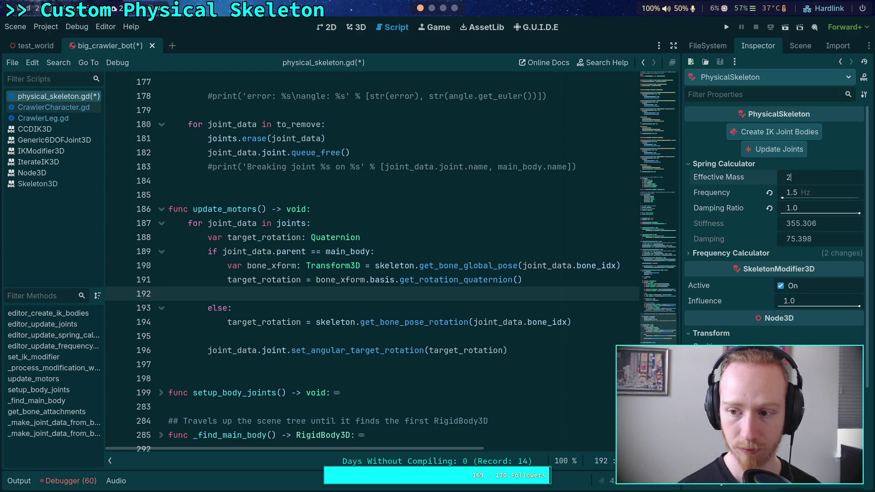
right_click(713, 227)
Copy the 177.653 stiffness and paste it into FR_Femur_Joint's X angular spring stiffness
click(730, 229)
click(800, 45)
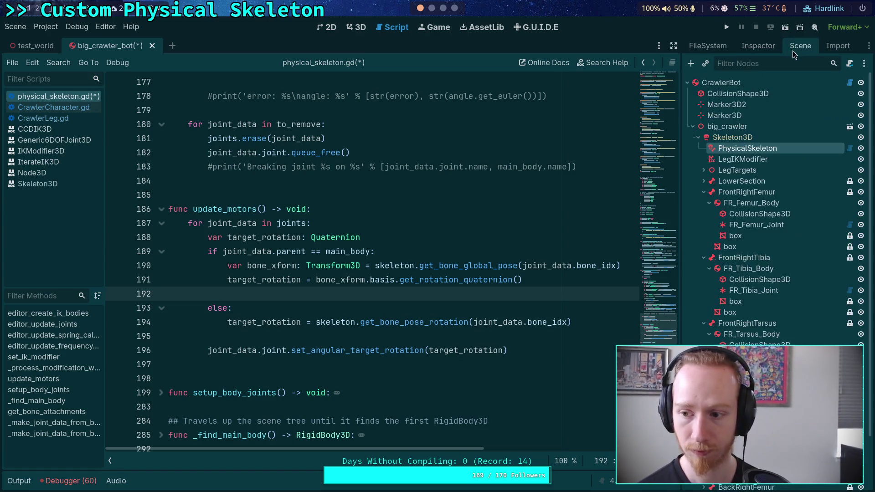
click(796, 229)
click(758, 46)
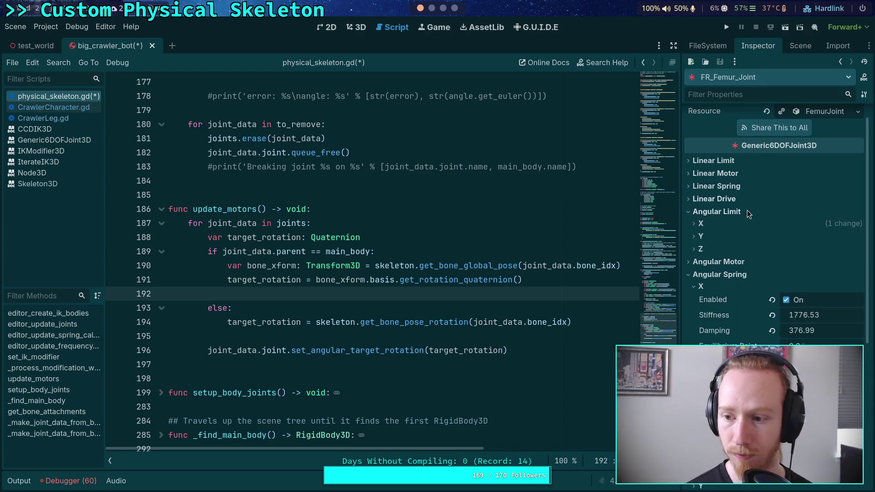
right_click(732, 314)
click(747, 332)
scroll(748, 332, down, 1)
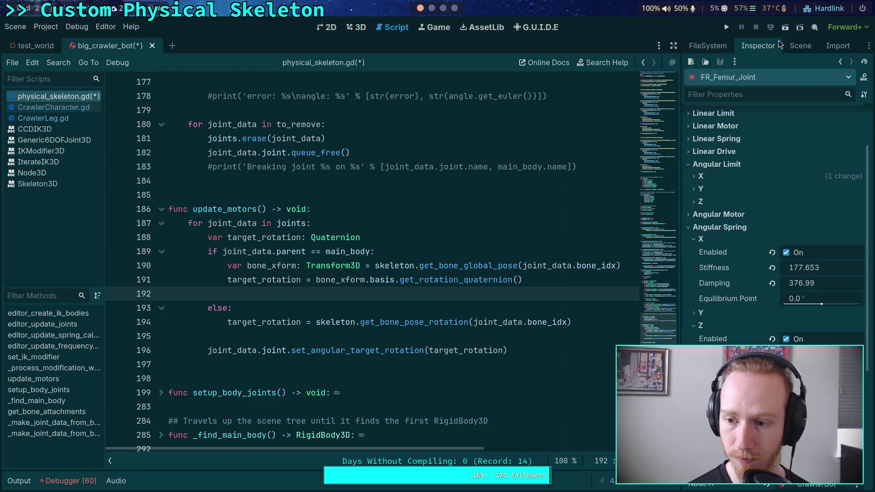
Inspect FR_Tibia_Joint and LegIKModifier properties, then reselect PhysicalSkeleton
click(795, 46)
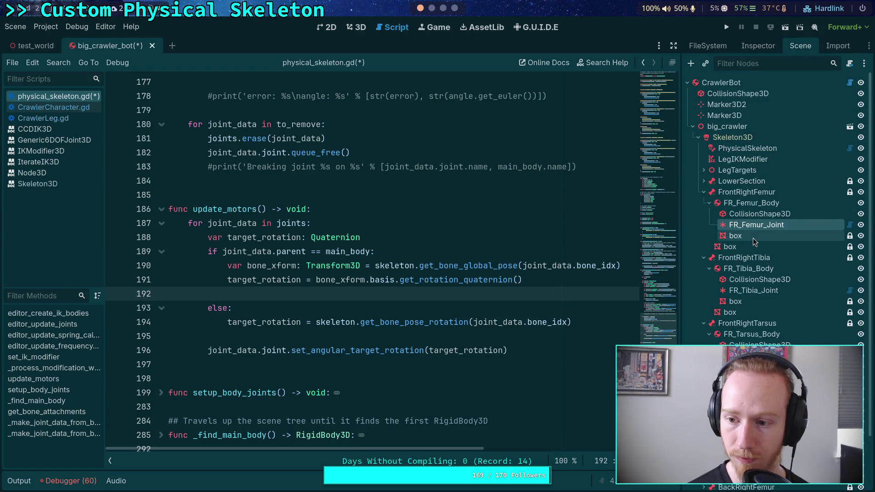
click(757, 285)
click(758, 45)
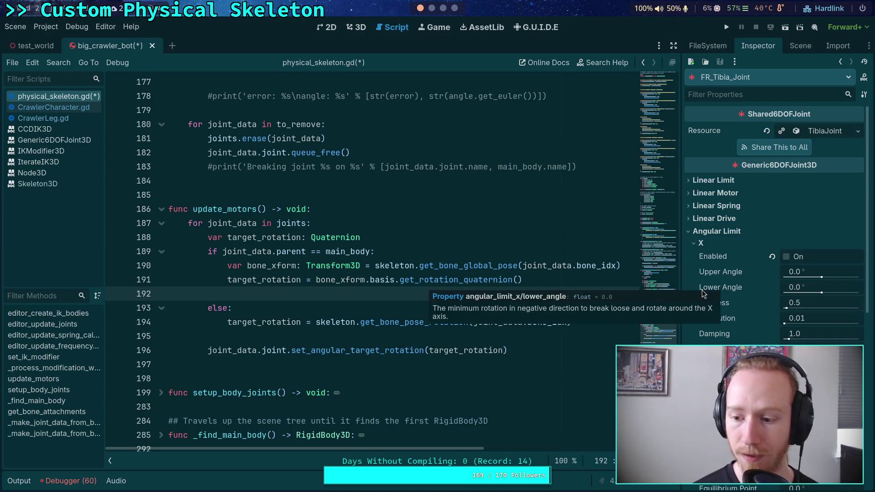
scroll(702, 290, down, 5)
scroll(754, 311, up, 5)
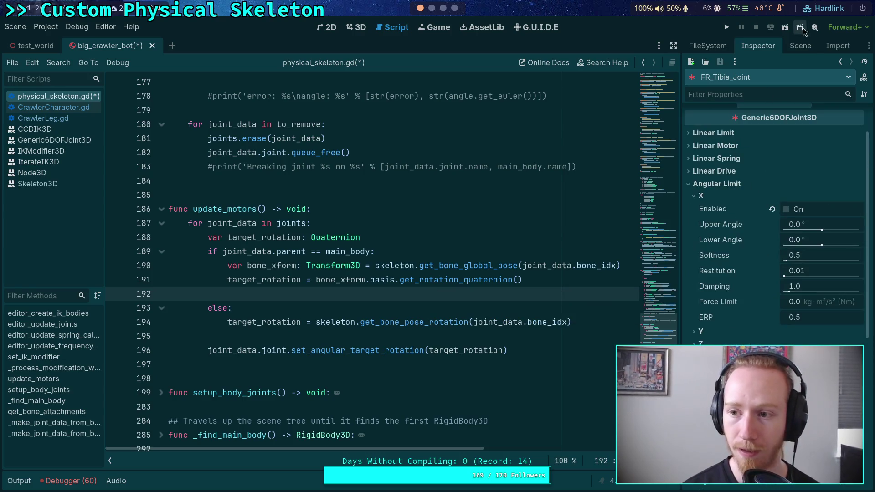
click(801, 45)
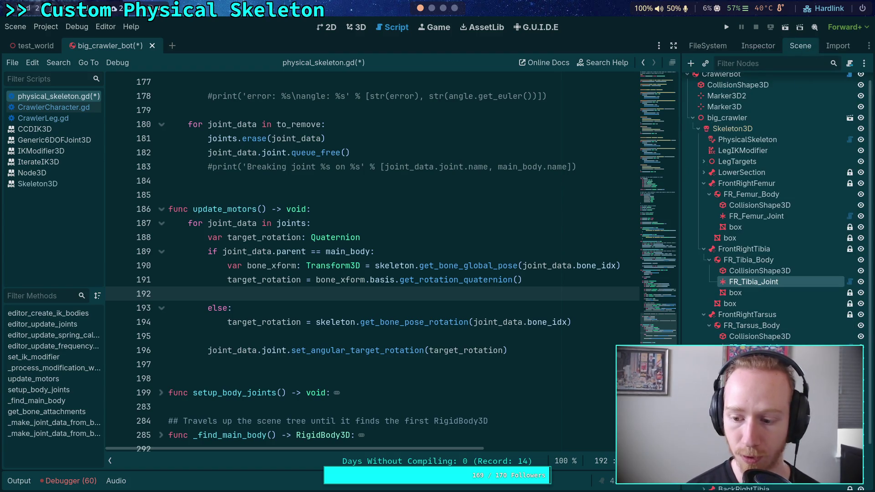
click(753, 159)
click(766, 45)
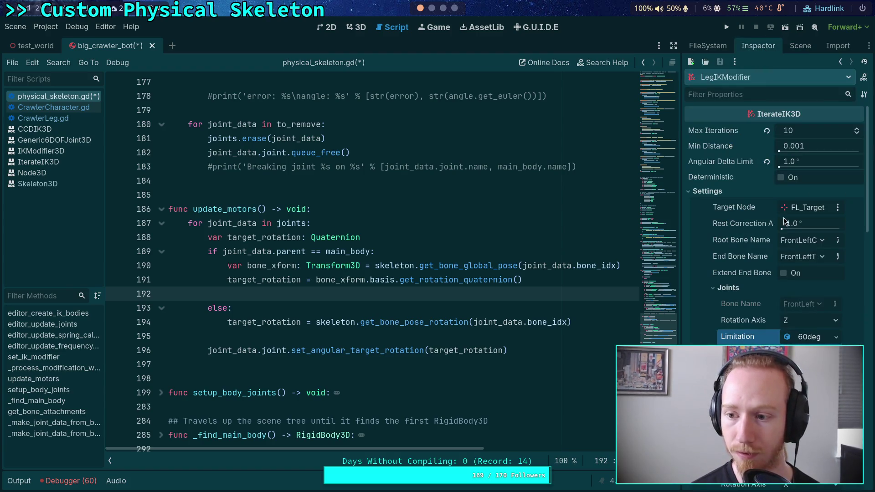
click(800, 46)
click(747, 149)
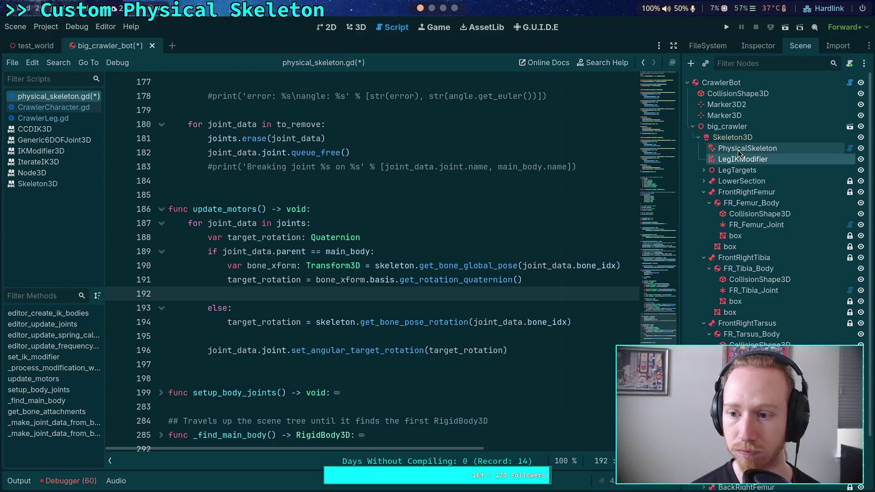
Set the spring calculator's damping ratio to 0.5 and frequency to 2 Hz, copying stiffness 315.827
click(758, 46)
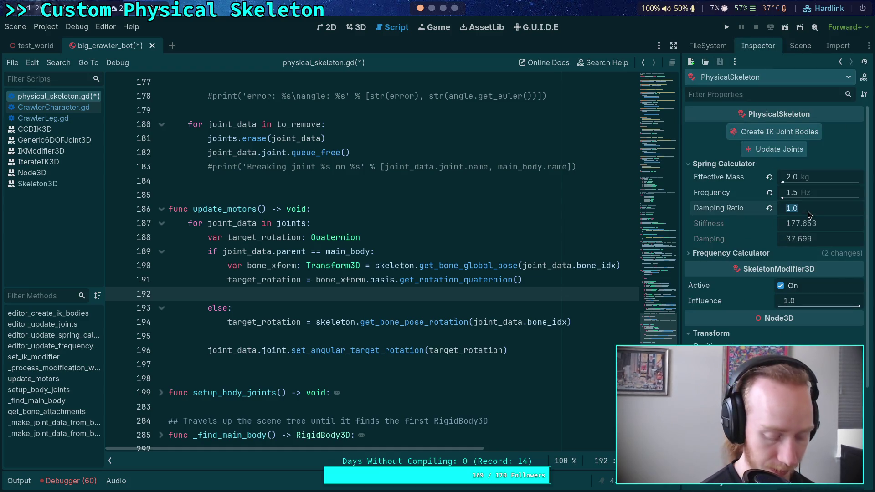
text(0.5)
key(Return)
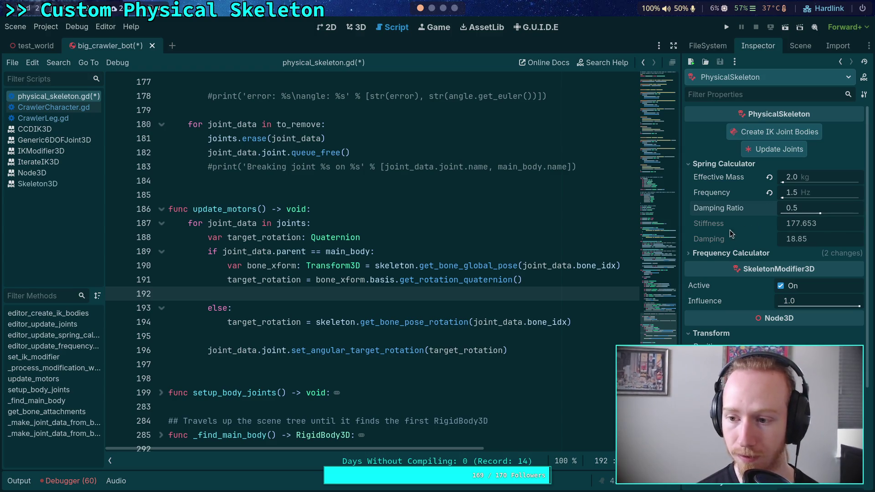
right_click(732, 225)
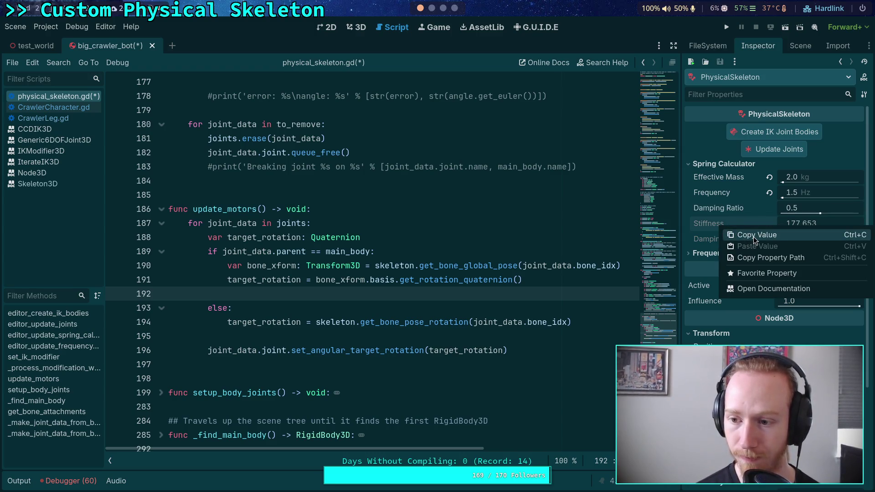
click(753, 237)
click(814, 192)
click(712, 223)
click(807, 193)
text(2)
key(Return)
right_click(723, 228)
click(739, 234)
Paste 315.827 into FR_Femur_Joint's X and Z angular spring stiffness
click(799, 47)
click(749, 224)
click(758, 46)
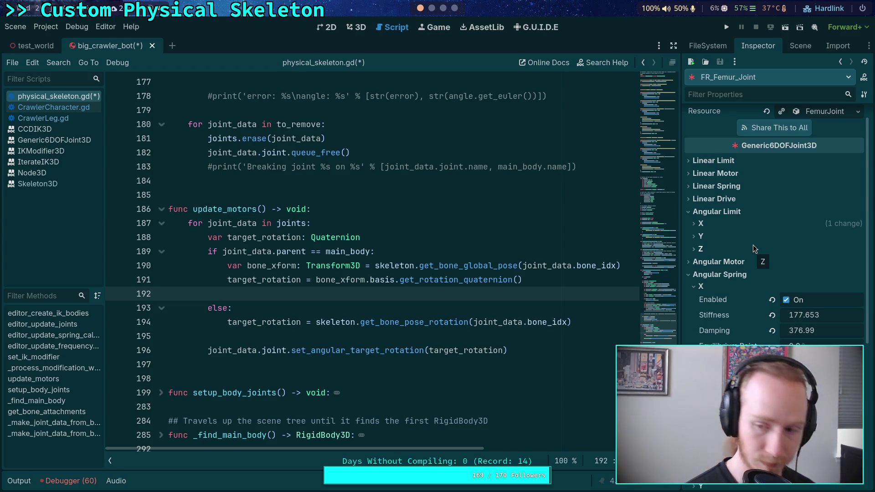
right_click(715, 318)
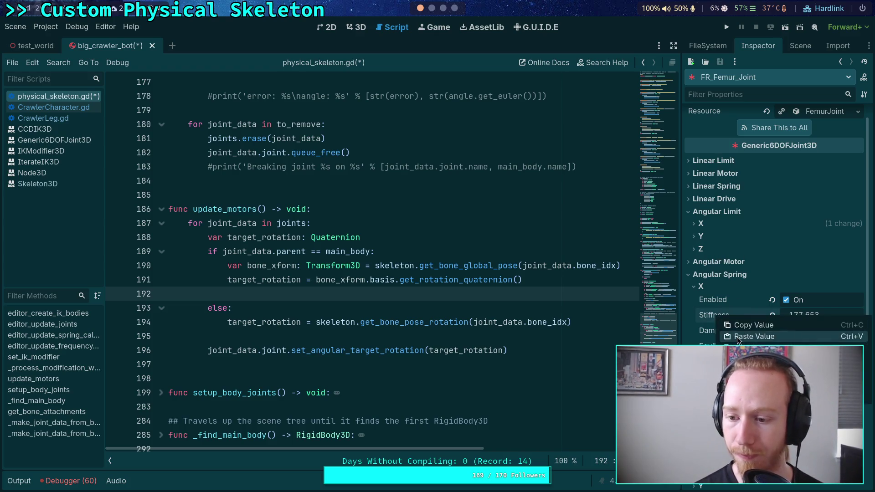
click(737, 336)
scroll(730, 320, down, 5)
right_click(722, 310)
click(752, 326)
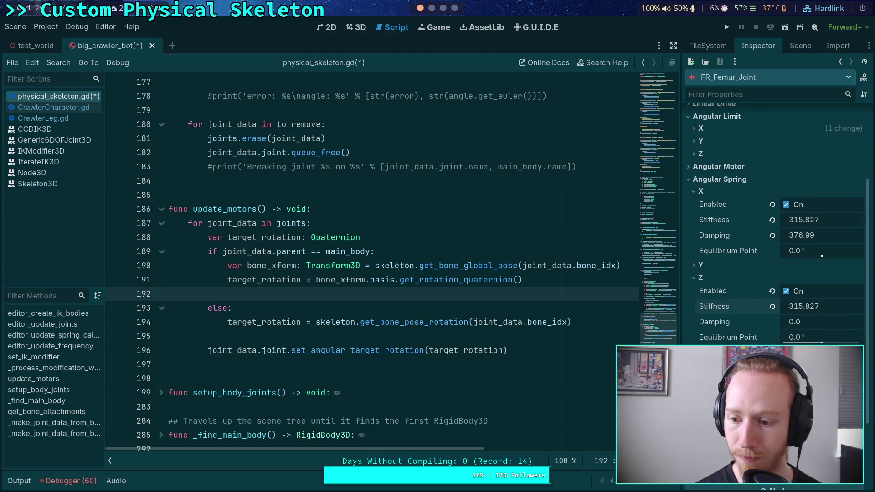
Review FR_Tibia_Joint's joint properties and collapse its Angular Limit settings
click(790, 45)
click(743, 291)
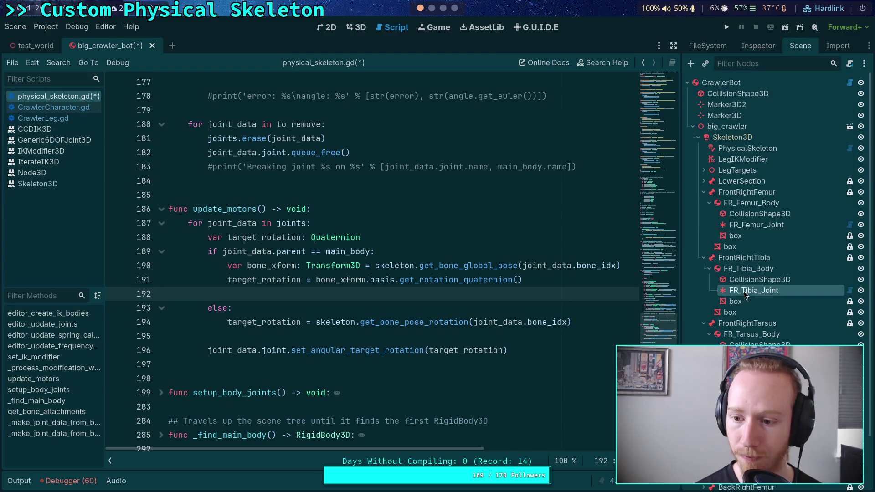
click(758, 48)
scroll(756, 267, down, 2)
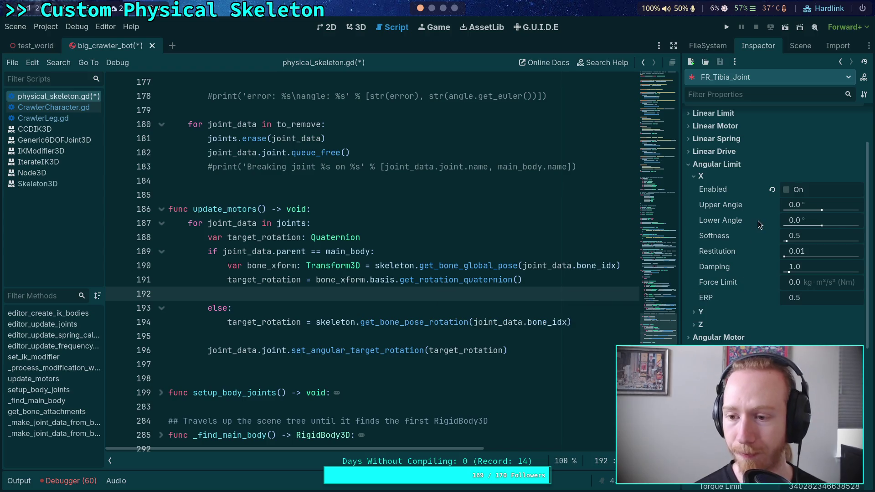
scroll(759, 339, down, 2)
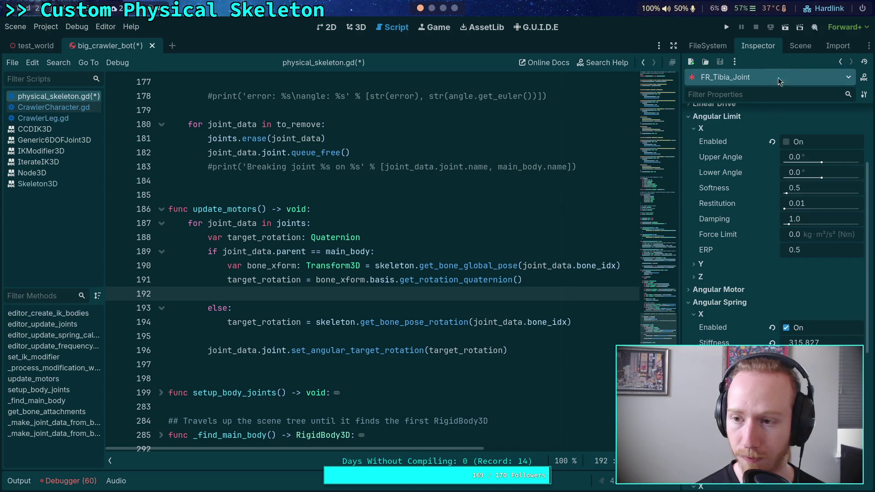
click(800, 45)
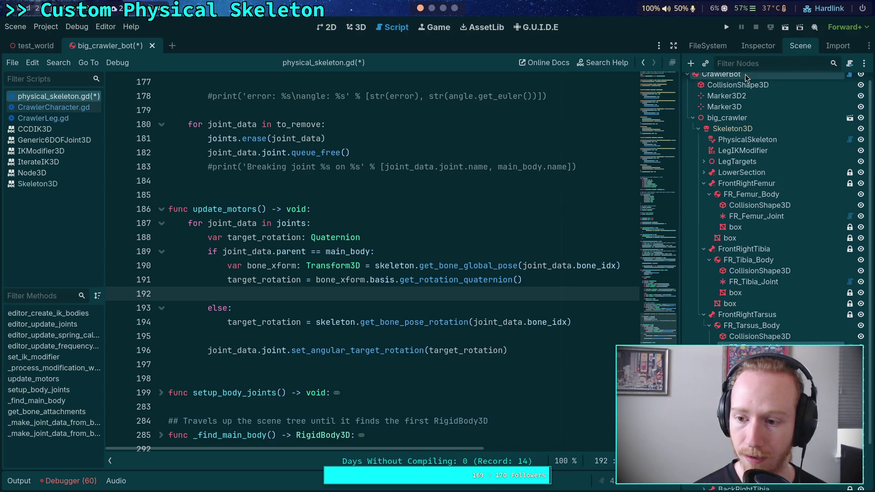
click(759, 283)
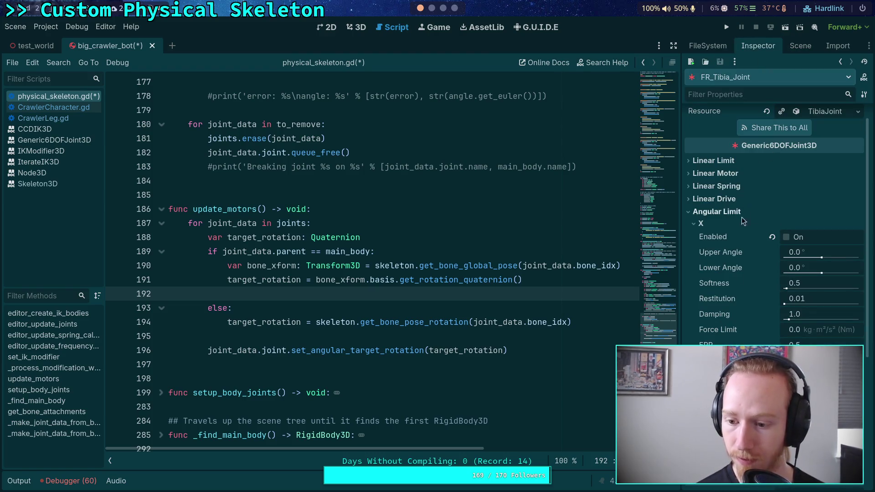
click(714, 212)
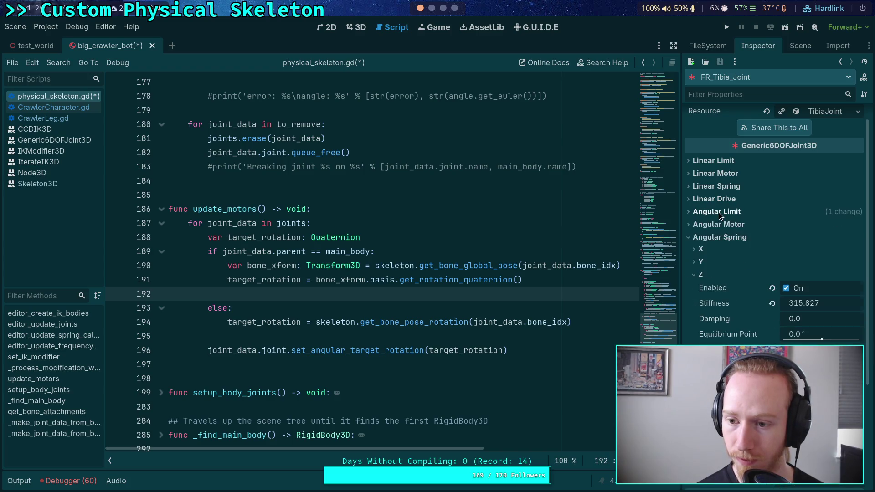
Paste 315.827 as FR_Tarsus_Joint's angular spring stiffness
click(794, 47)
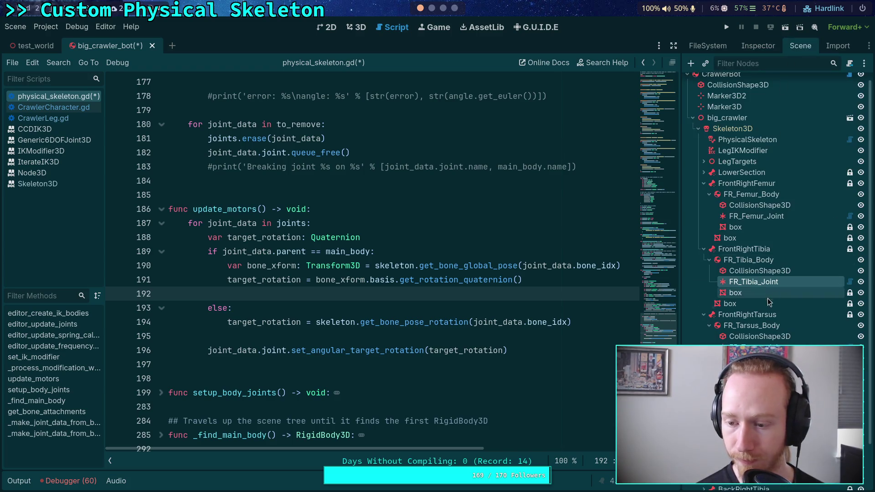
click(757, 347)
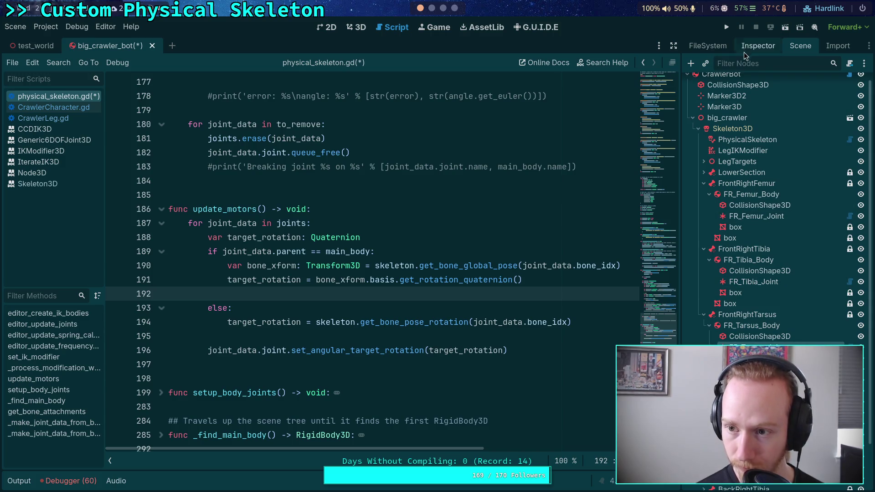
click(758, 47)
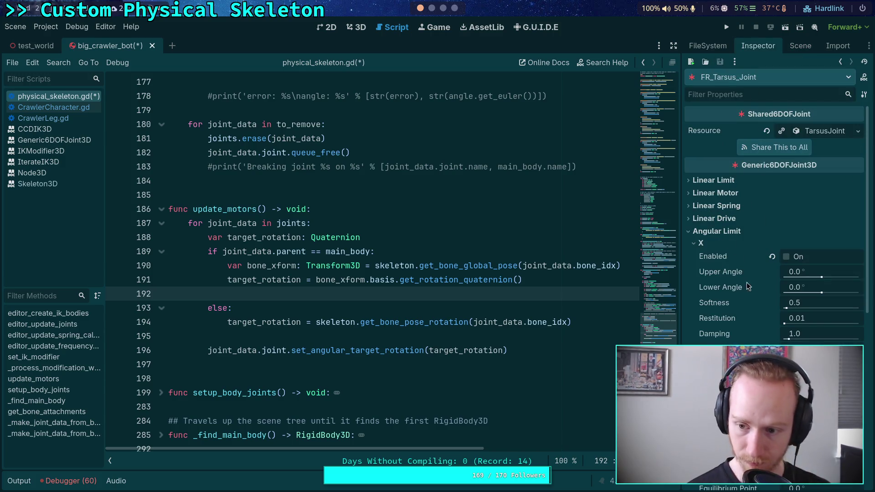
click(714, 231)
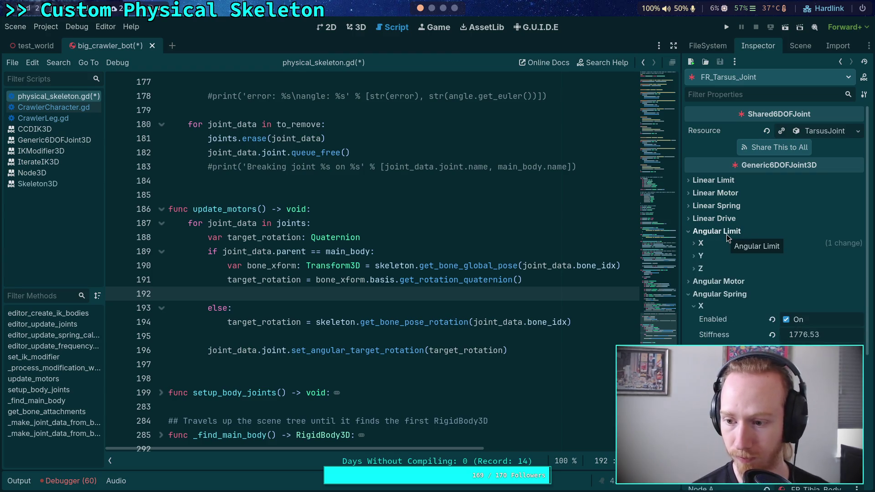
right_click(715, 301)
click(741, 317)
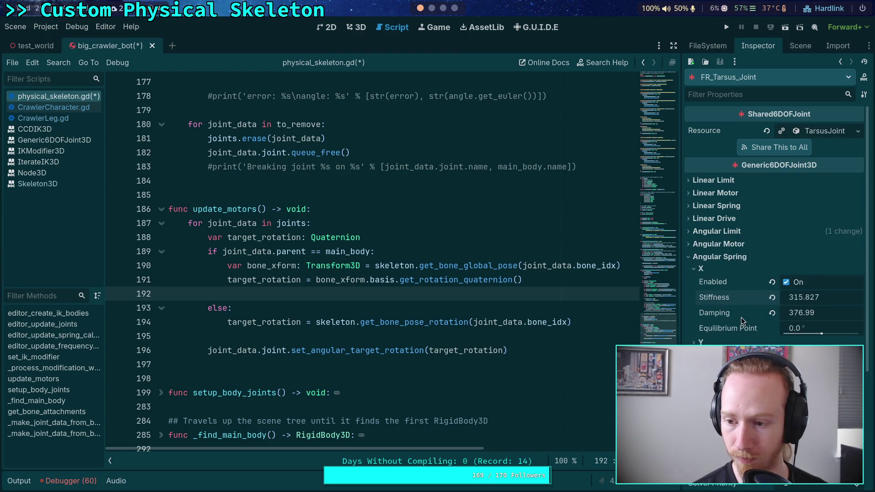
Disable FR_Femur_Joint's Z angular limit
click(795, 45)
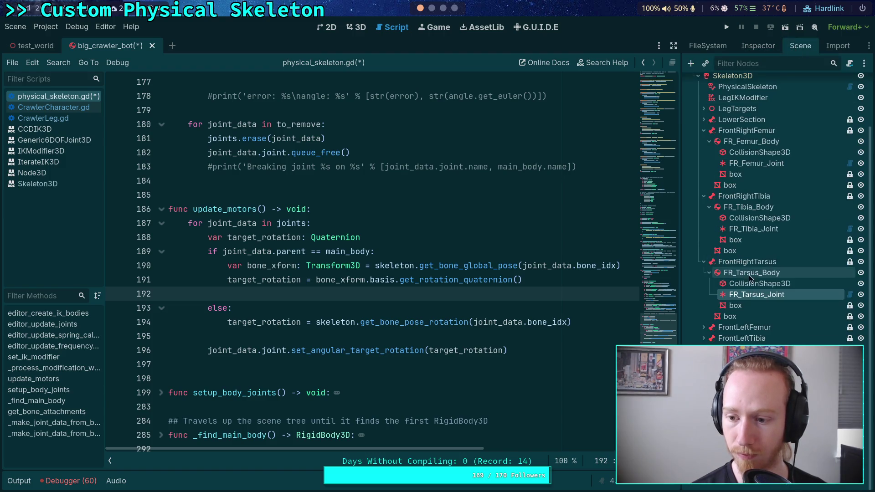
click(756, 163)
click(756, 48)
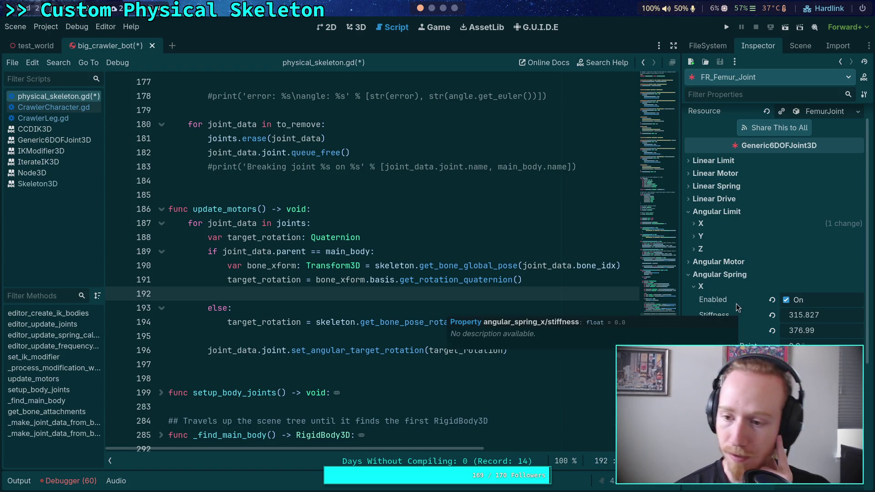
click(711, 251)
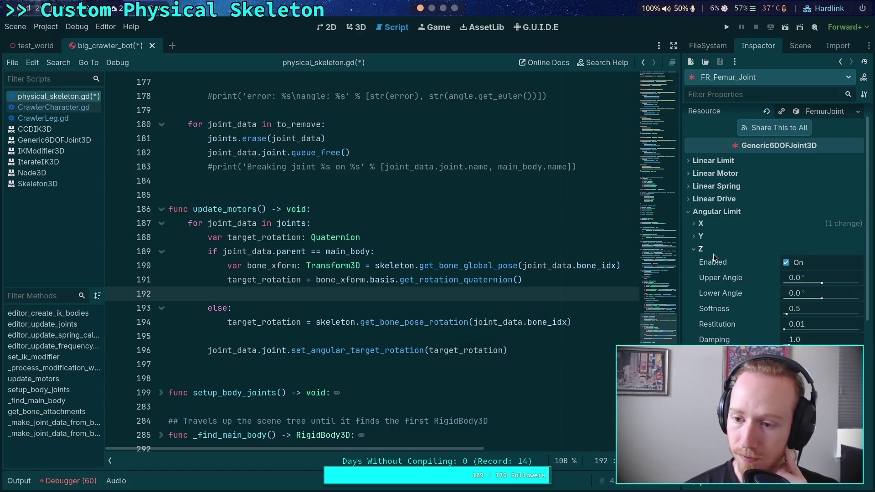
click(786, 263)
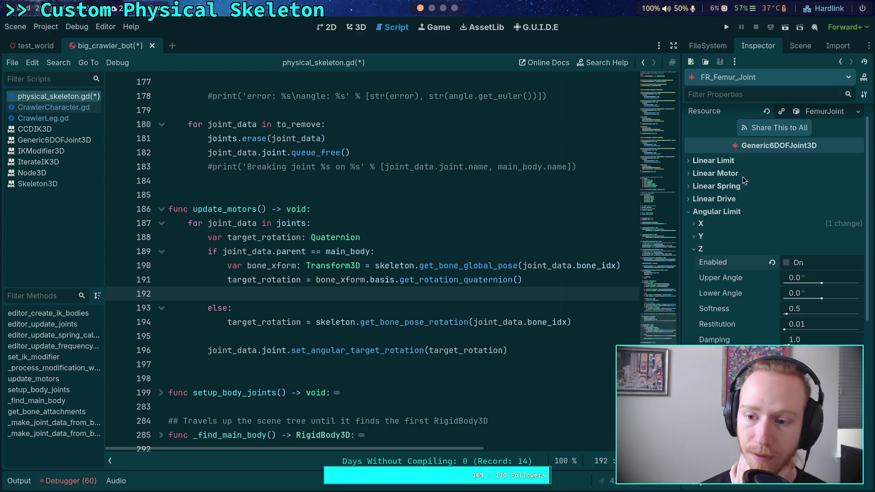
click(793, 48)
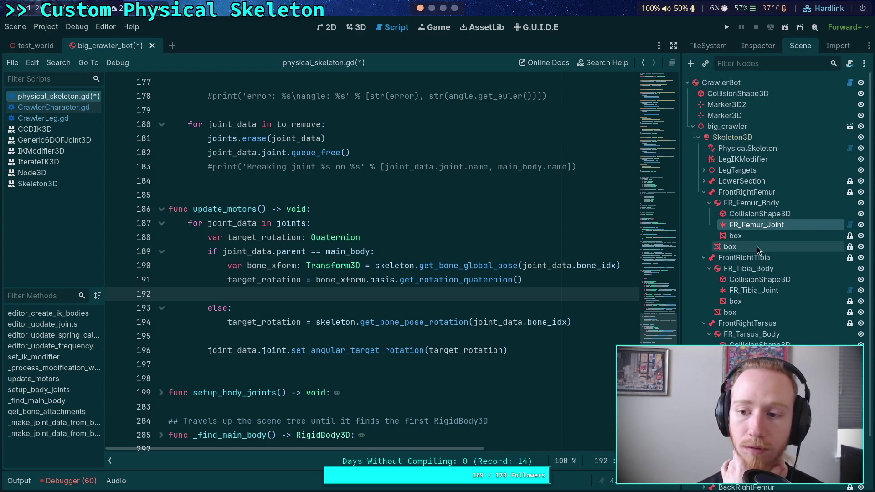
click(753, 148)
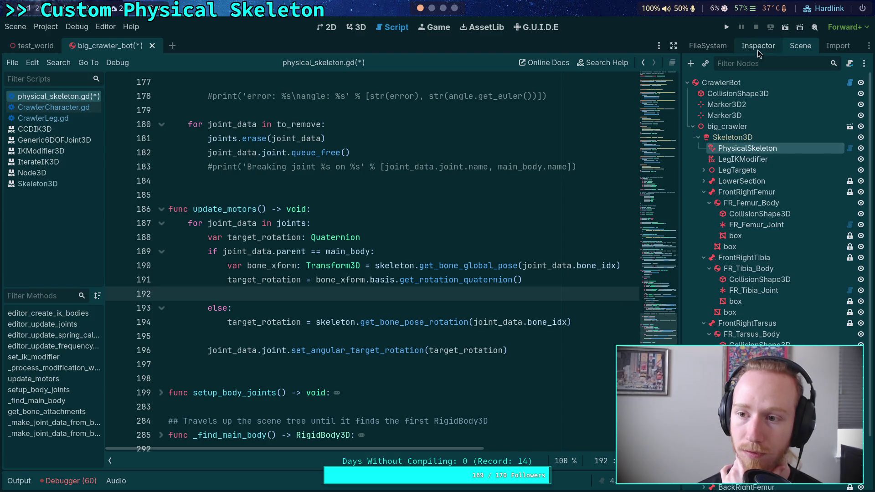
Copy the calculated 25.133 damping and paste it into FR_Femur_Joint's spring damping
click(757, 47)
right_click(724, 242)
click(742, 232)
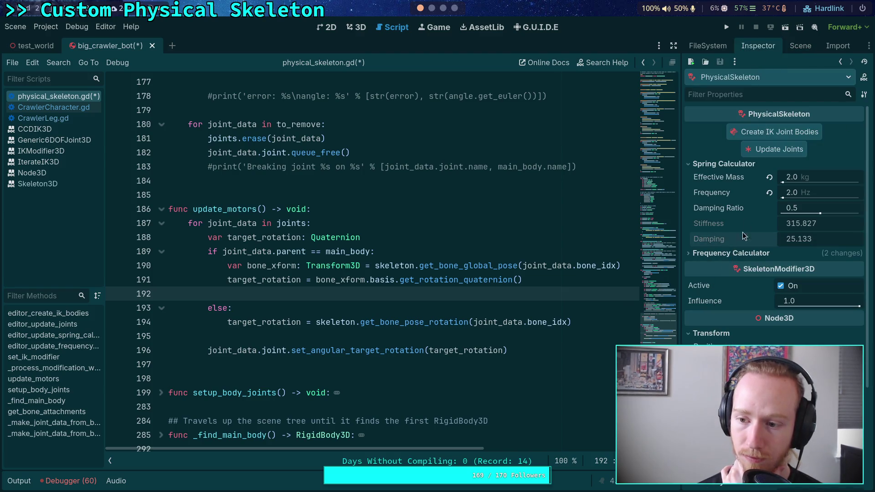
click(800, 48)
click(749, 226)
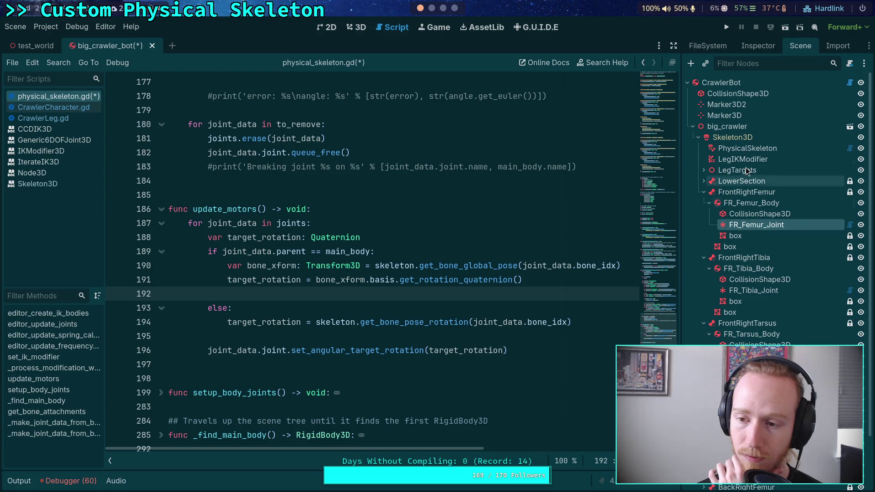
click(758, 46)
scroll(748, 314, down, 3)
scroll(729, 274, up, 5)
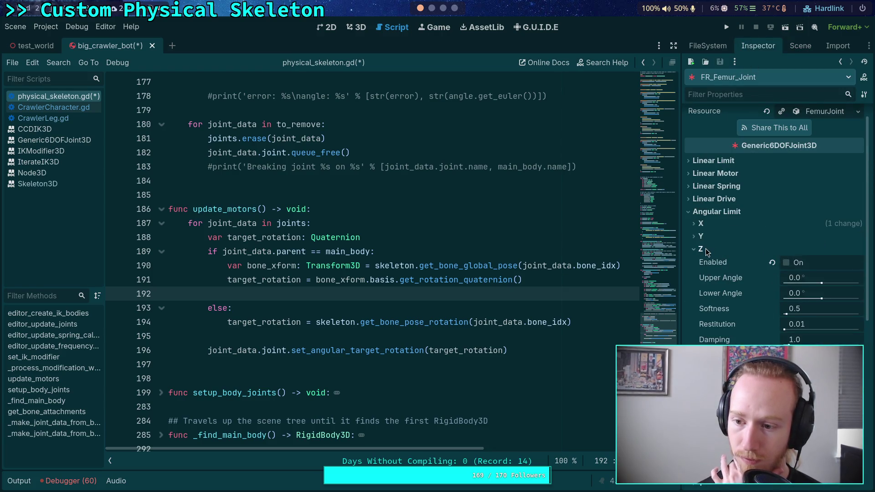
click(706, 248)
click(718, 213)
right_click(716, 299)
click(732, 310)
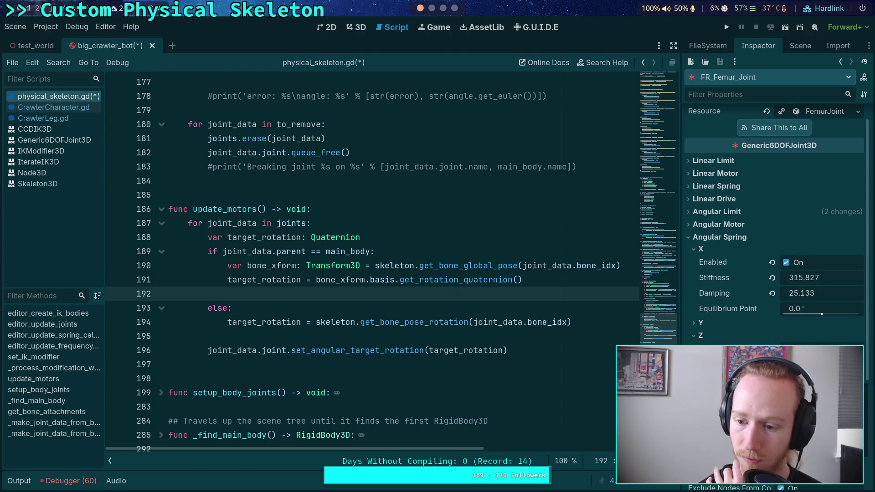
Reset FR_Tibia_Joint's Z angular spring and give its X spring damping 25.133
click(800, 46)
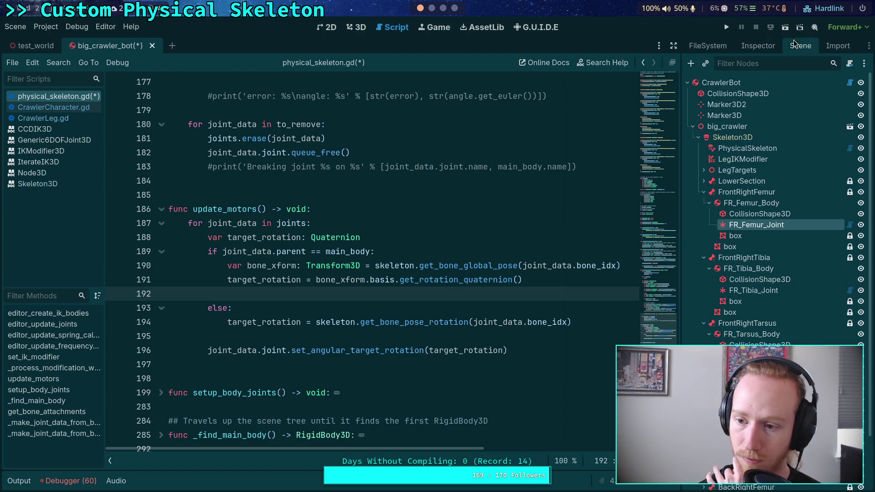
click(754, 290)
click(759, 49)
right_click(726, 322)
click(734, 339)
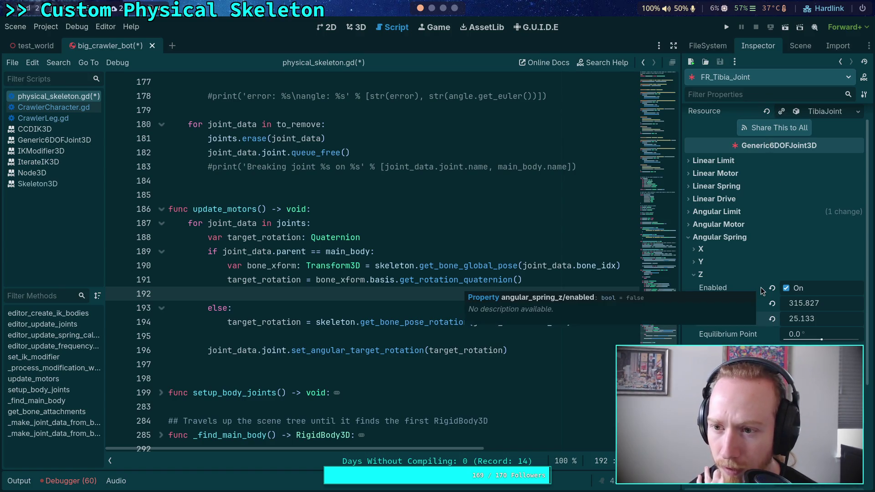
click(772, 320)
click(772, 304)
click(773, 289)
click(714, 275)
click(713, 249)
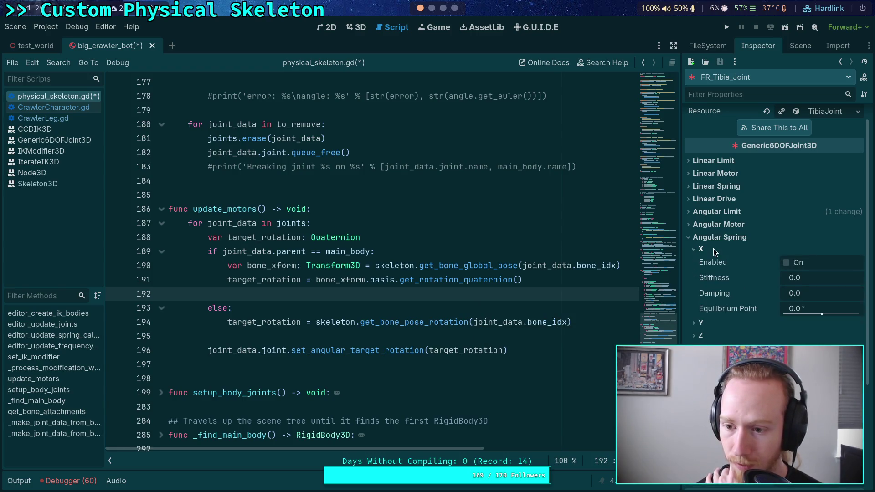
right_click(726, 292)
click(752, 314)
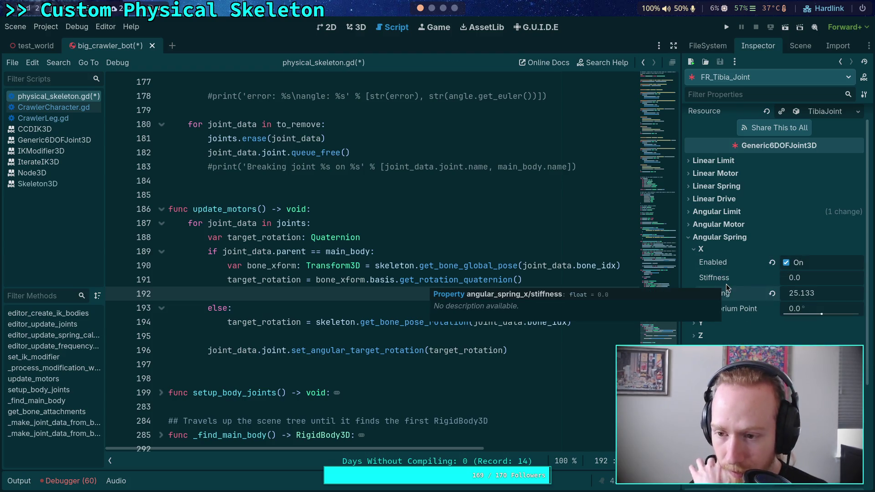
scroll(740, 266, up, 1)
Give FR_Tarsus_Joint's spring damping 25.133 and stiffness 315.827
click(789, 49)
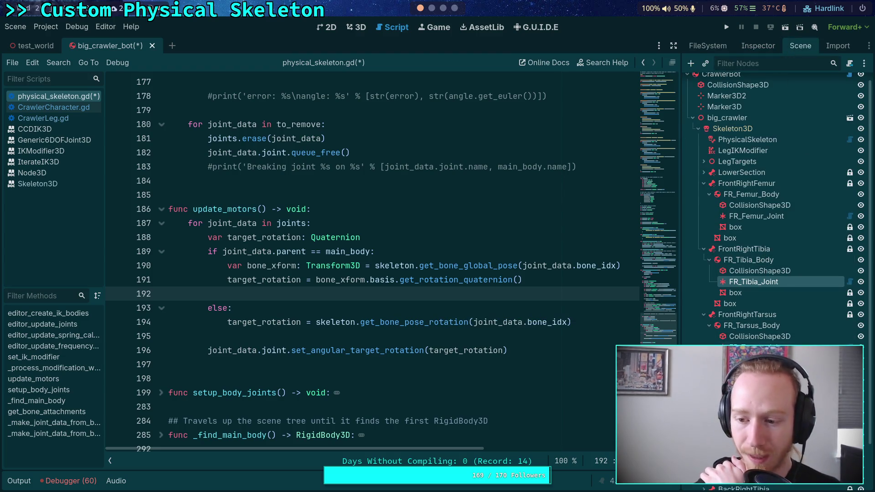
click(754, 347)
click(757, 47)
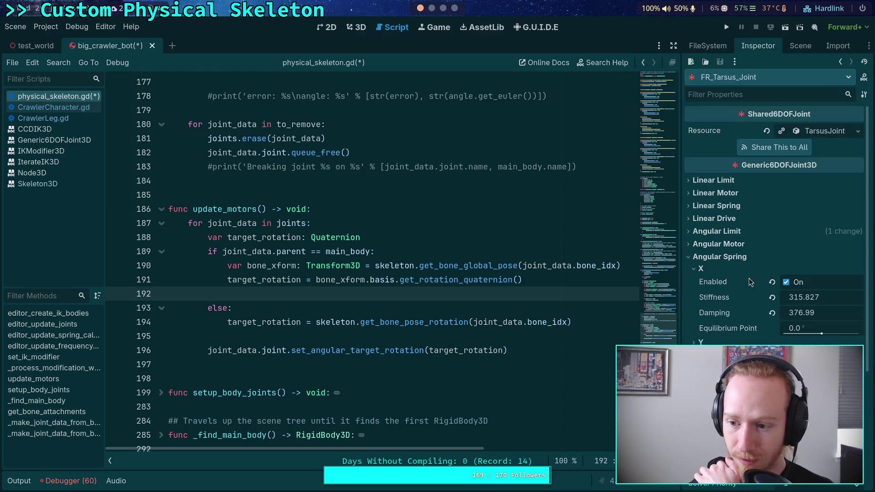
right_click(715, 313)
click(753, 333)
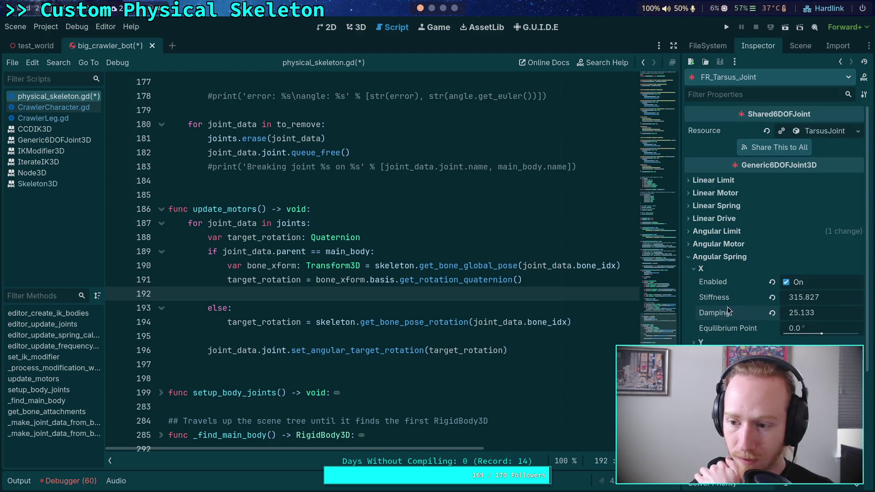
right_click(723, 299)
click(750, 317)
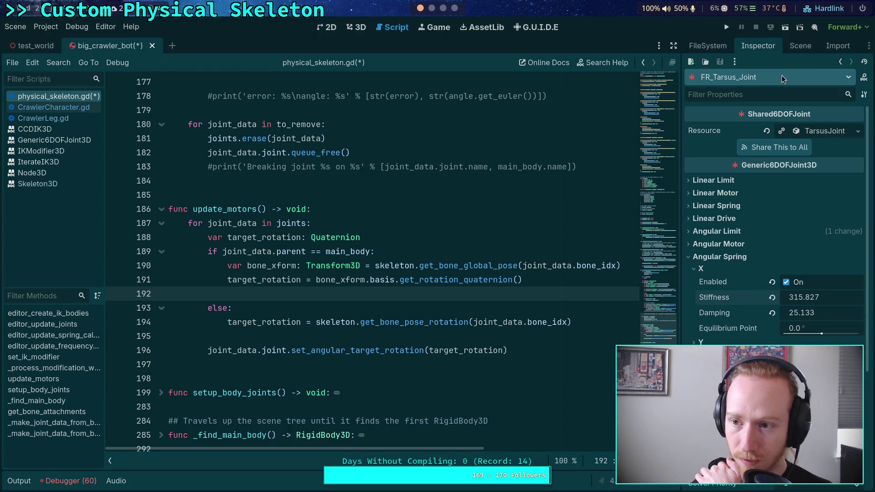
Set FR_Tibia_Joint's spring stiffness to 315.827, save, and run the game
click(800, 45)
click(760, 228)
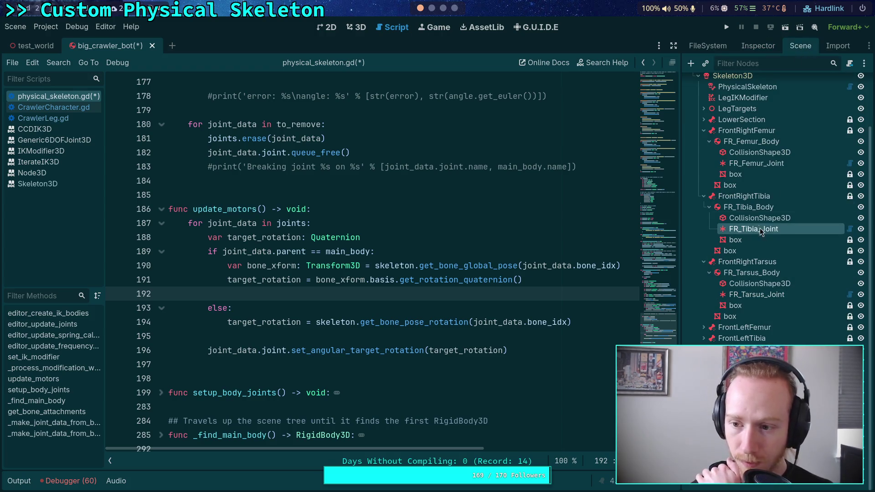
click(762, 46)
right_click(718, 300)
click(745, 321)
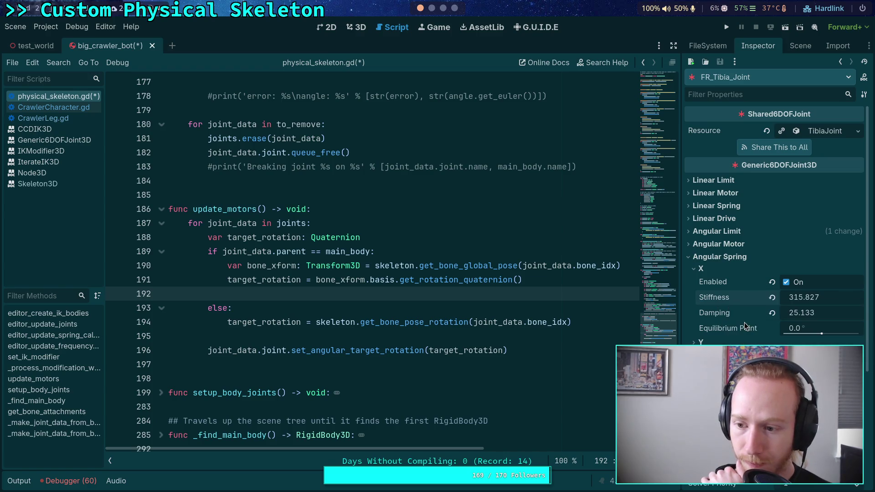
key(ctrl+s)
key(F5)
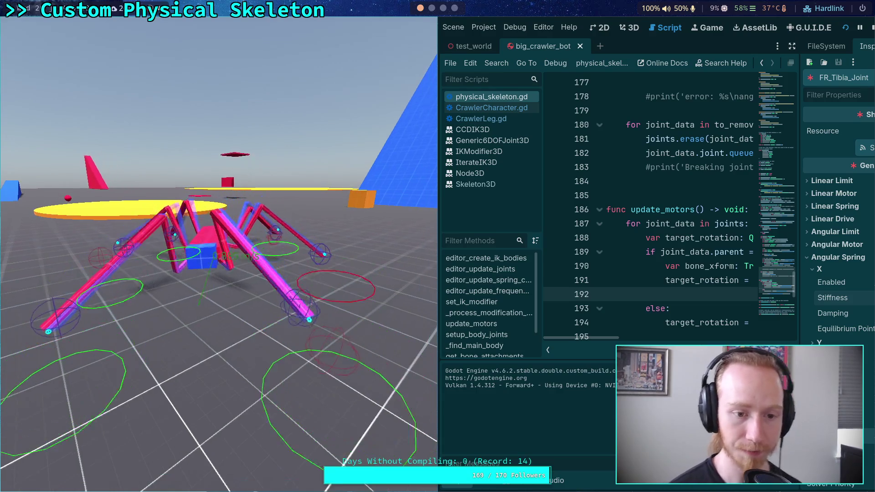
Stop the running crawler bot game
click(872, 27)
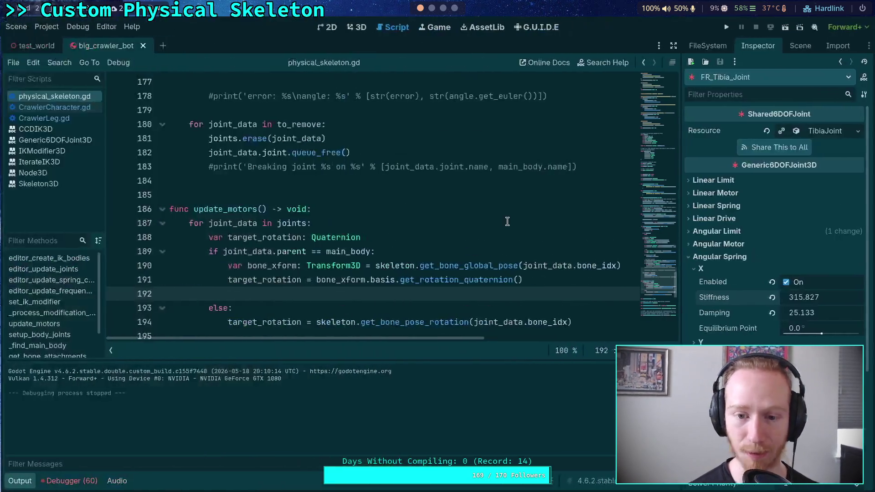
Uncomment set_bone_pose_rotation on line 176 of physical_skeleton.gd, save, and run the game
scroll(281, 279, up, 4)
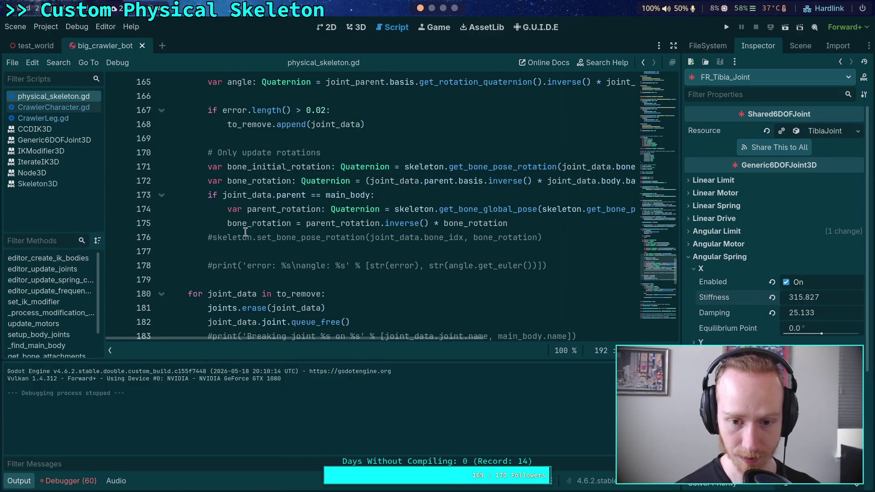
double_click(245, 235)
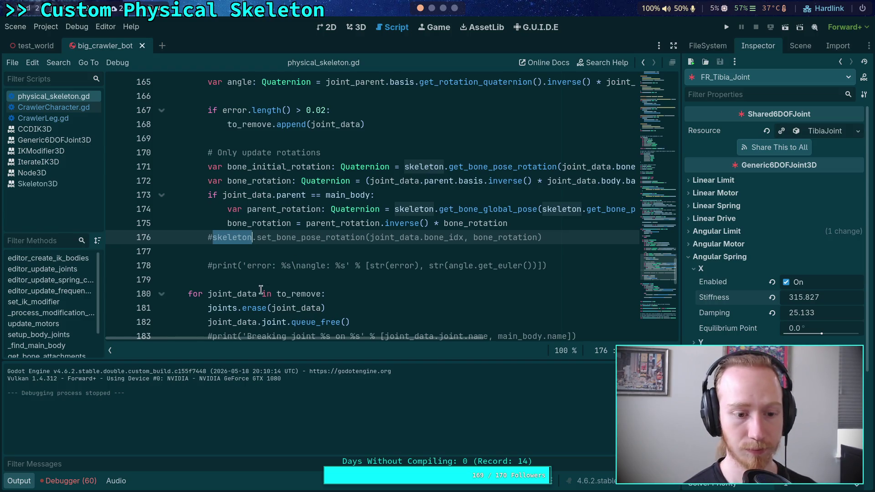
click(110, 350)
scroll(274, 313, up, 1)
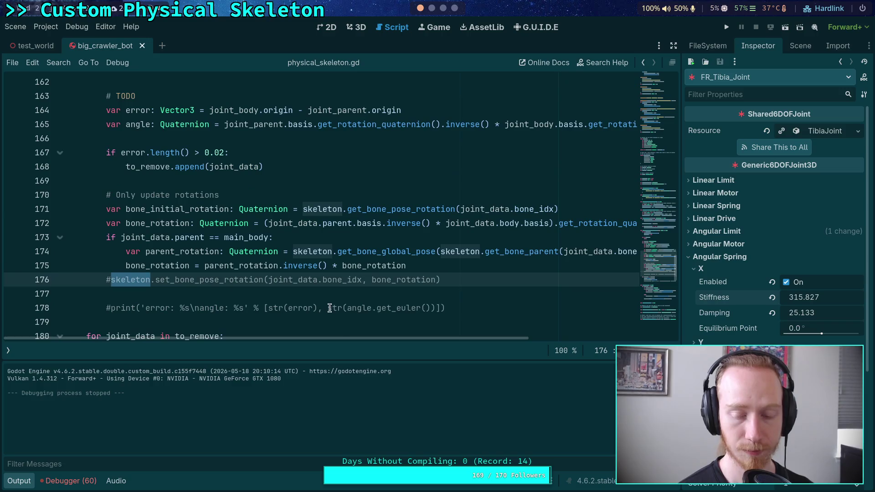
drag(358, 340, 387, 339)
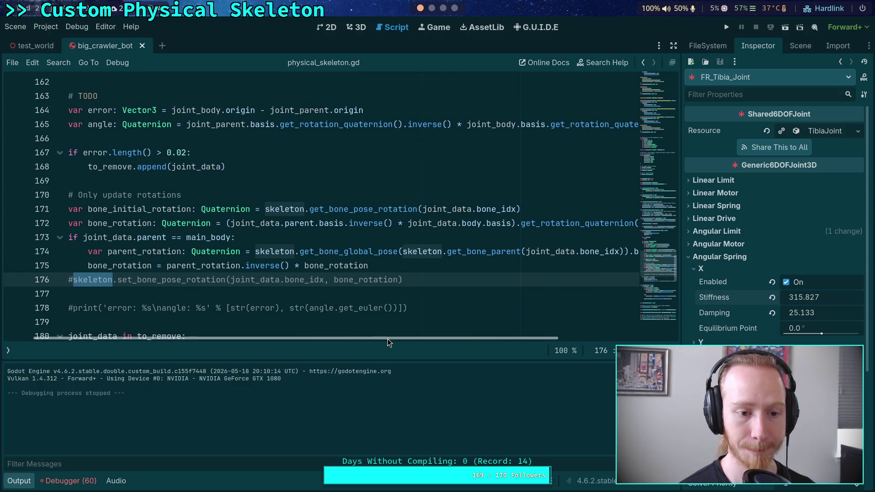
click(63, 280)
key(Delete)
key(ctrl+s)
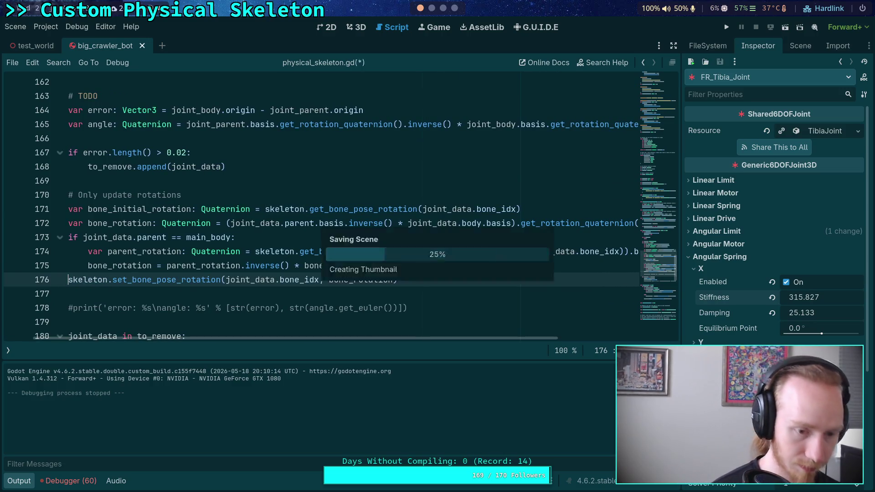
key(F5)
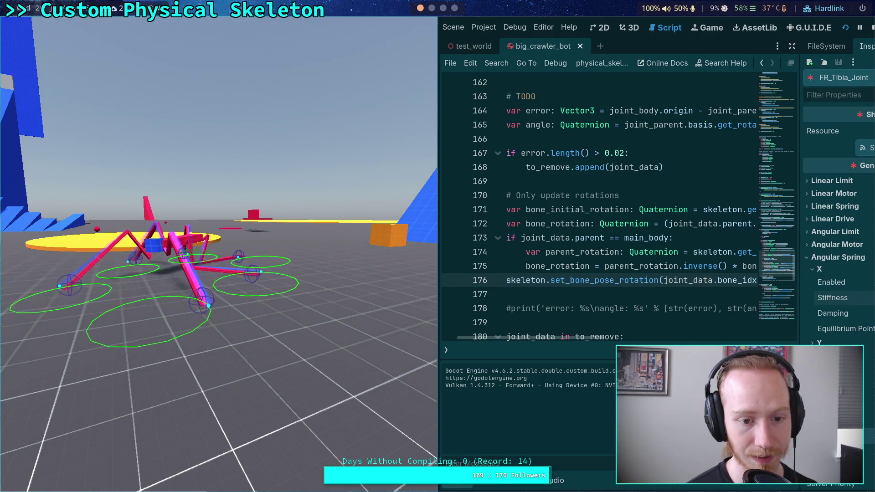
Stop the game and add # before set_bone_pose_rotation on line 176
click(872, 27)
triple_click(355, 285)
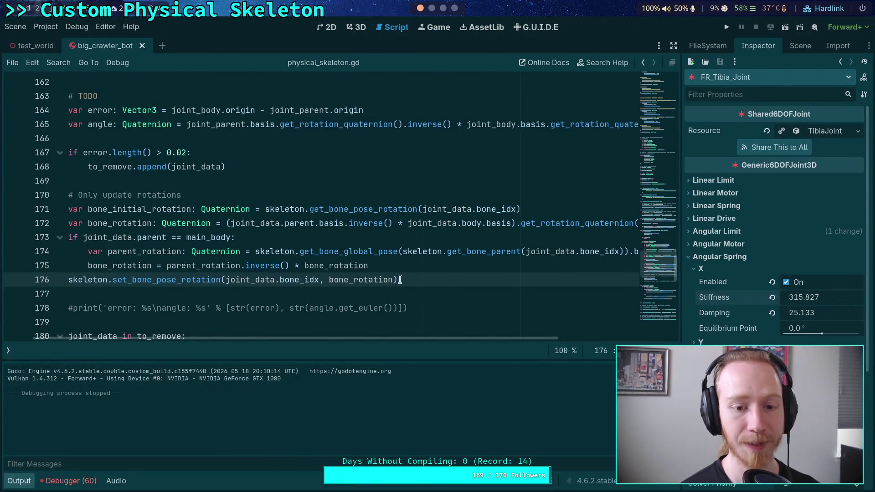
click(233, 283)
click(106, 280)
text(#)
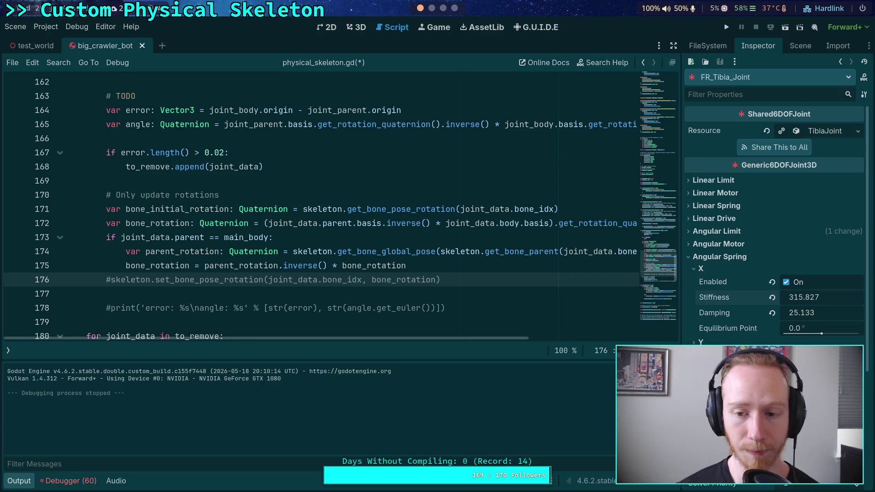
scroll(286, 331, right, 4)
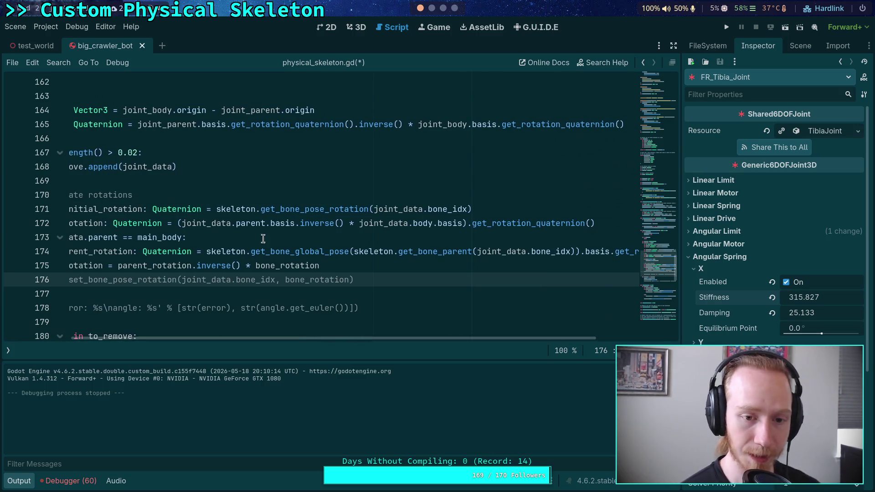
Review the basis and angle rotation code in physical_skeleton.gd, then show big_crawler_bot in 3D
drag(182, 223, 462, 223)
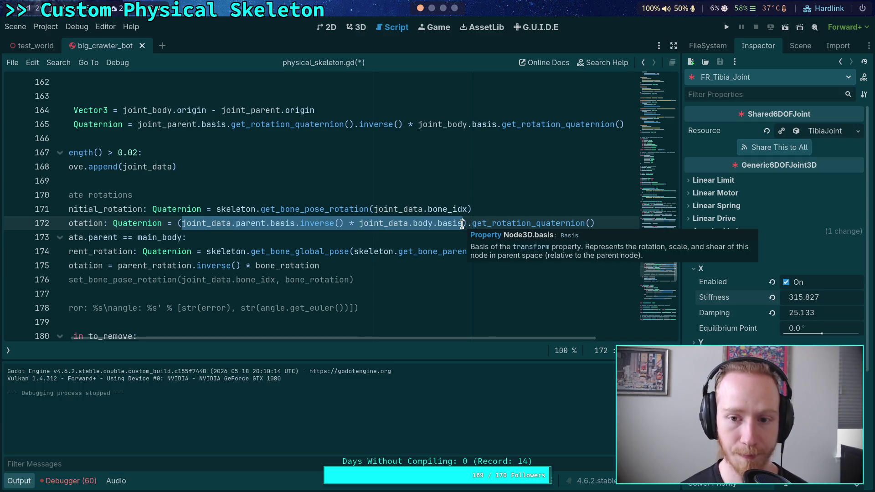
drag(467, 338, 403, 340)
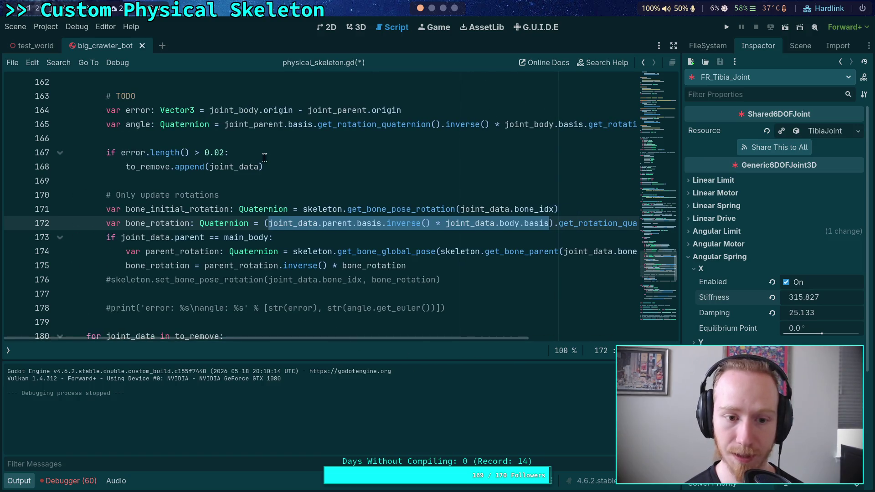
double_click(138, 124)
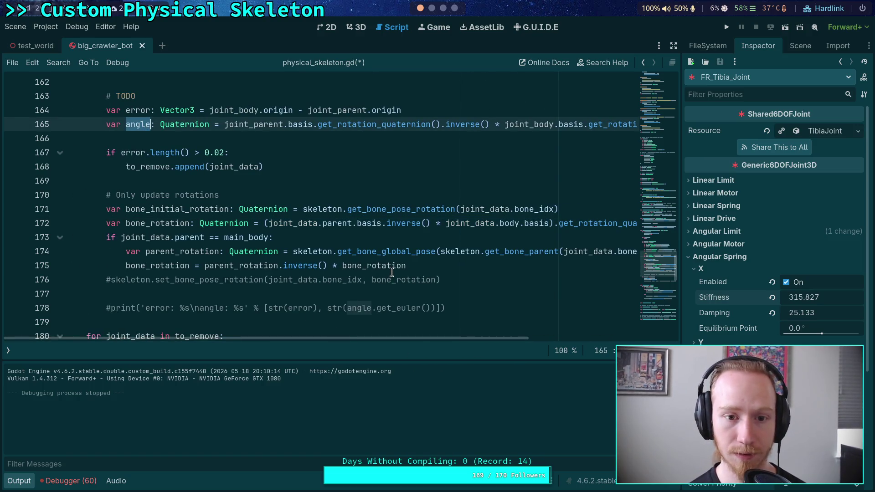
scroll(391, 273, up, 1)
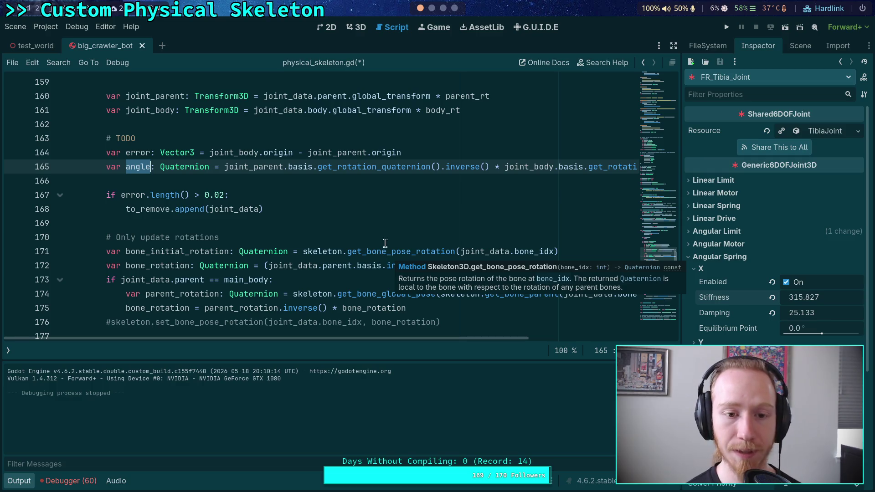
drag(471, 339, 517, 339)
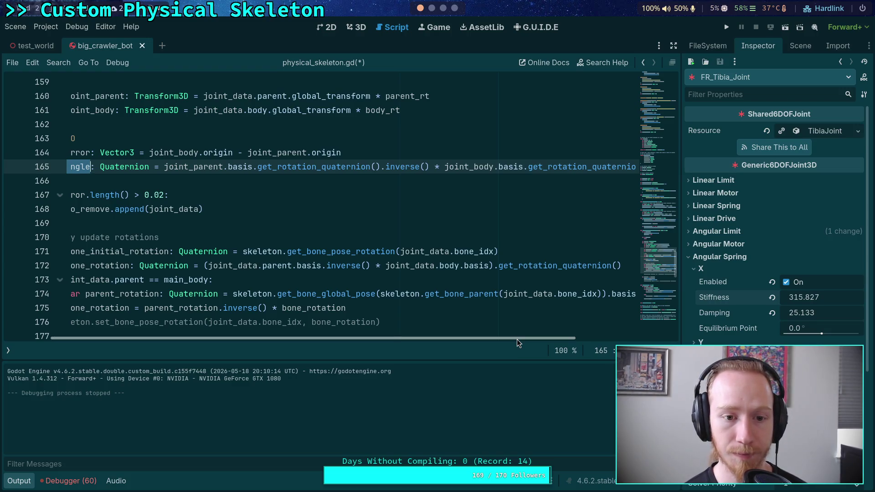
mouse_move(516, 339)
mouse_down()
mouse_move(478, 340)
mouse_move(513, 338)
mouse_up()
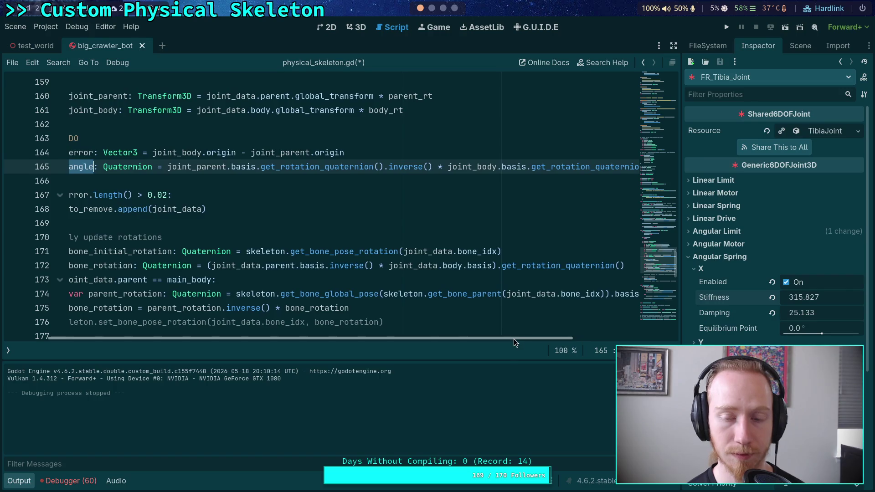
scroll(472, 317, up, 1)
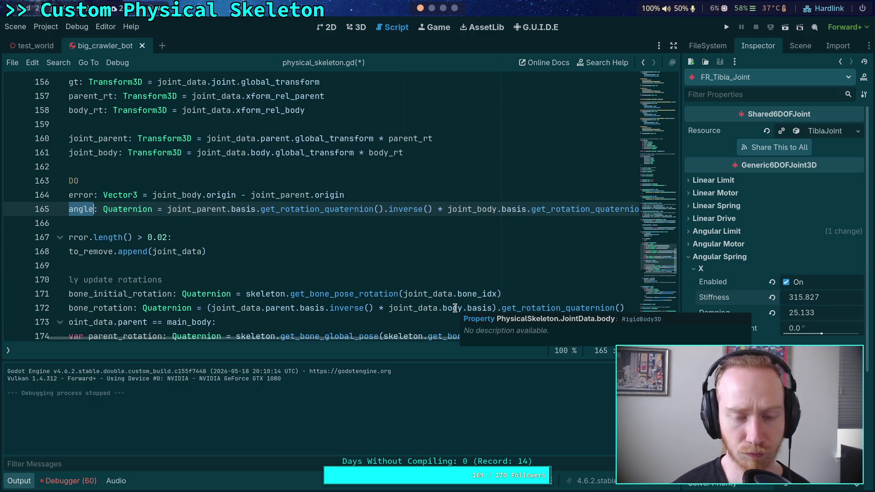
mouse_move(422, 339)
mouse_down()
mouse_move(362, 339)
mouse_move(403, 336)
mouse_up()
scroll(450, 284, down, 2)
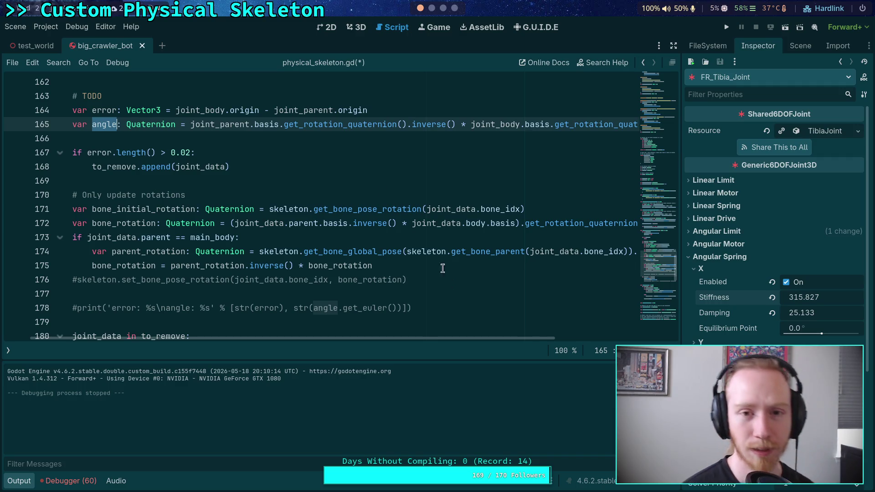
click(352, 29)
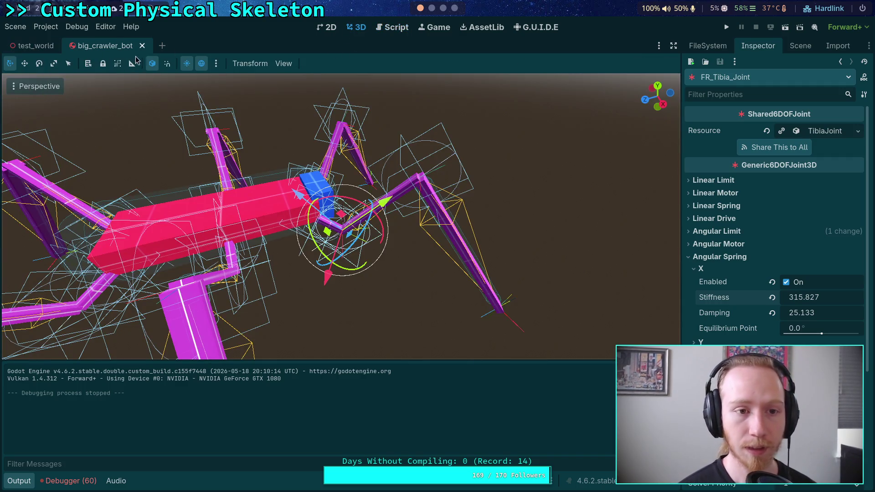
Close big_crawler_bot, rotate CrawlerBot 15 degrees in test_world, then run and stop the game
click(143, 46)
mouse_move(311, 250)
mouse_down()
mouse_move(305, 217)
mouse_move(473, 233)
mouse_up()
click(724, 27)
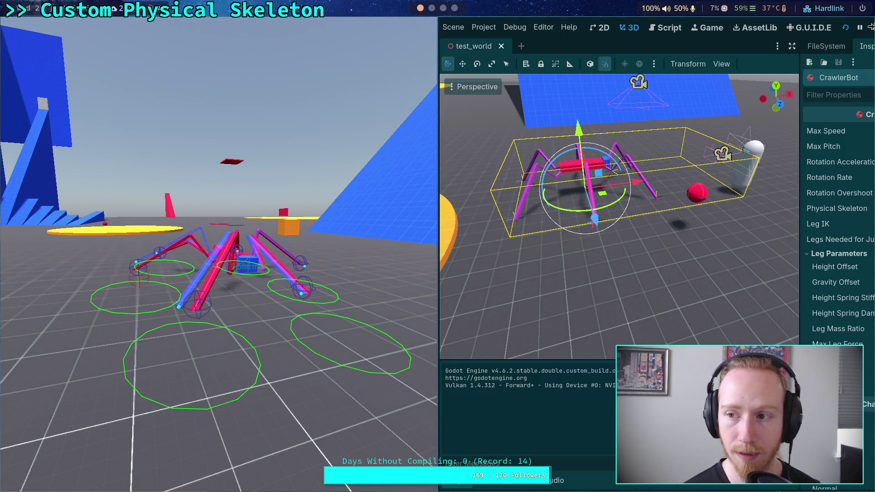
click(871, 27)
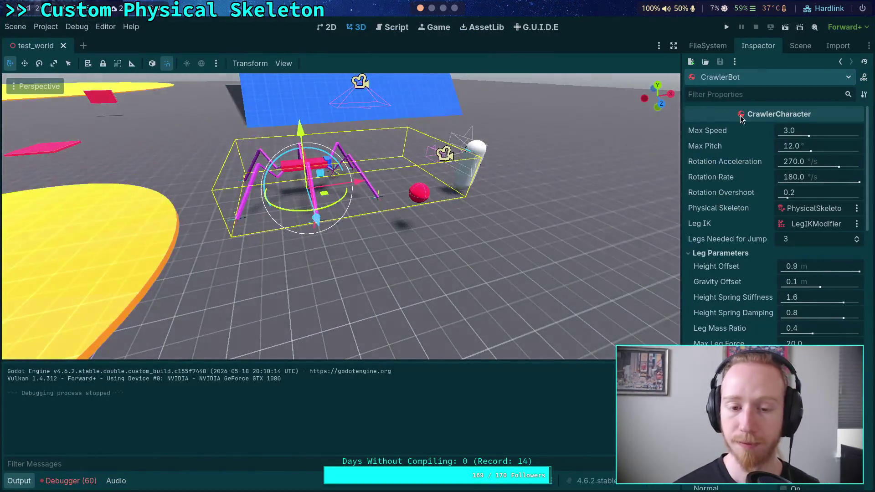
Open CrawlerBot's scene and show FR_Tarsus_Body's physics properties: 1.0 kg mass, High Friction material
click(800, 45)
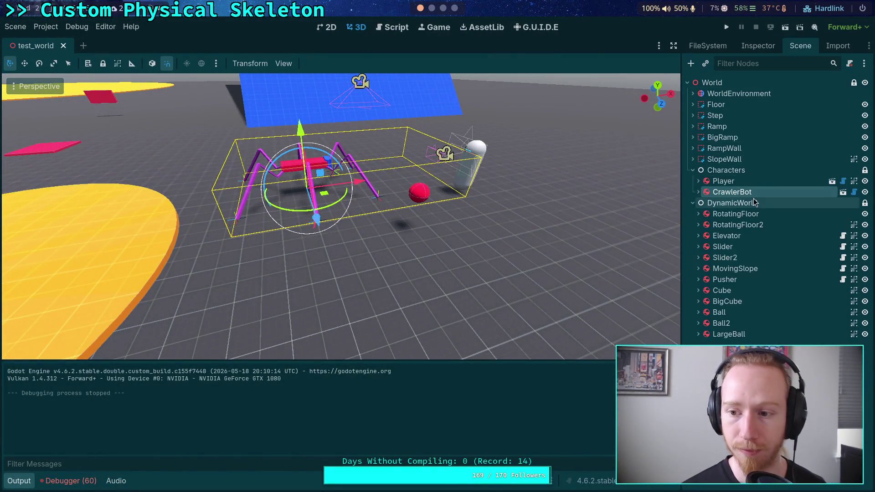
click(843, 193)
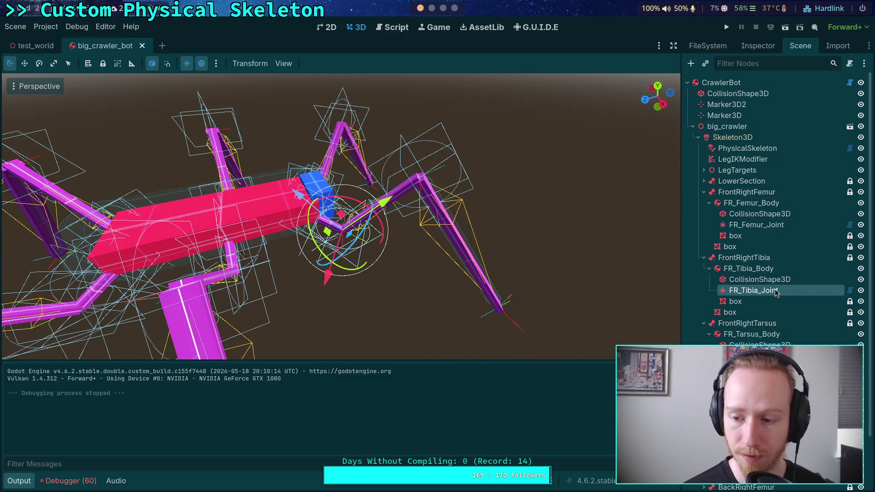
click(748, 269)
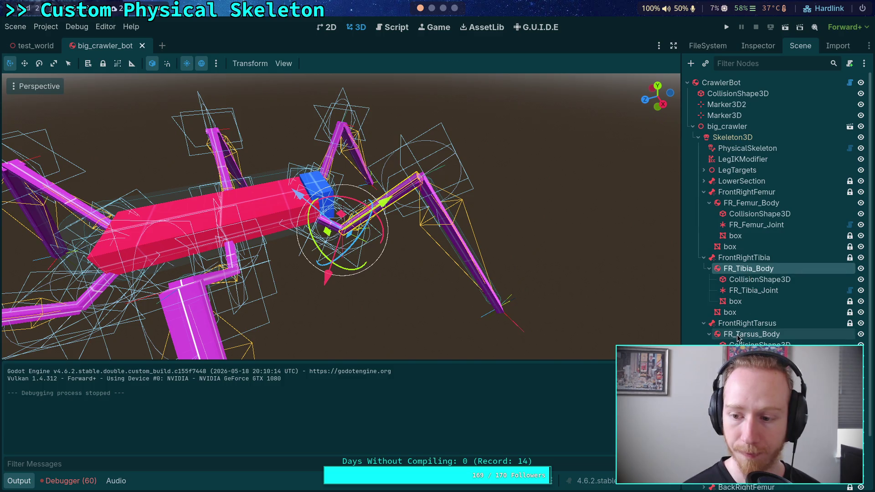
click(751, 336)
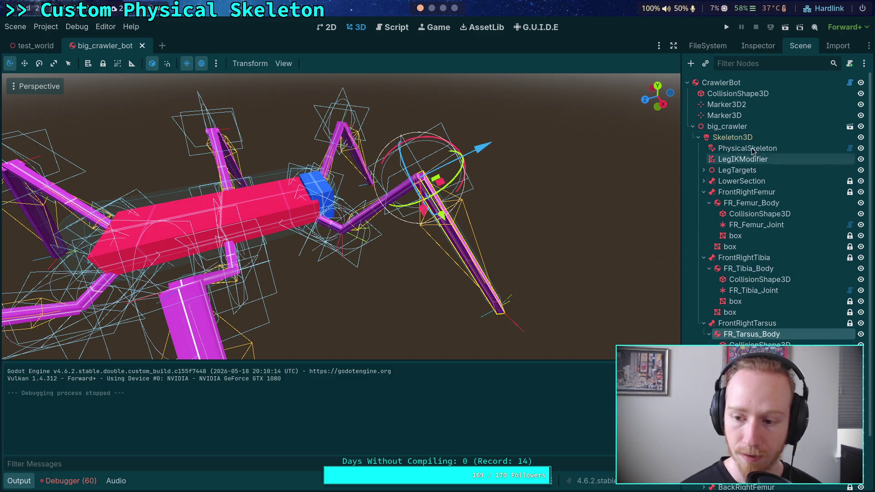
click(758, 46)
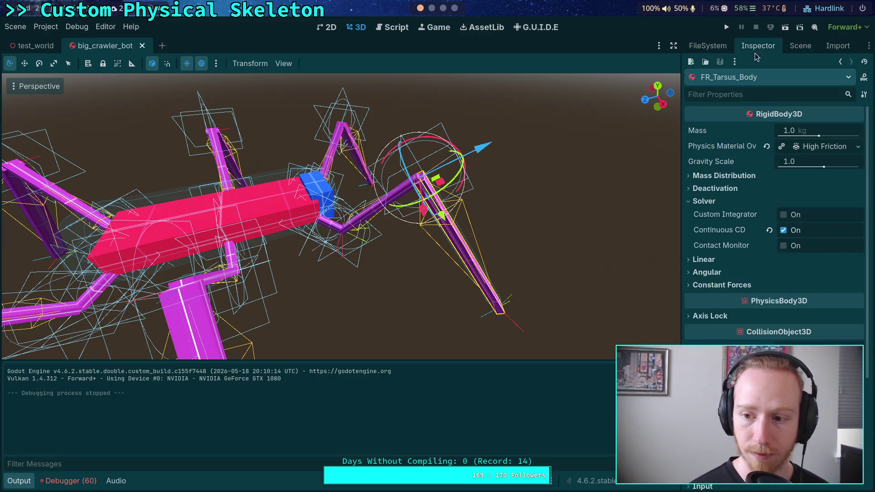
Set FR_Tarsus_Body's High Friction material friction to 1.0, then run and stop a test
click(819, 147)
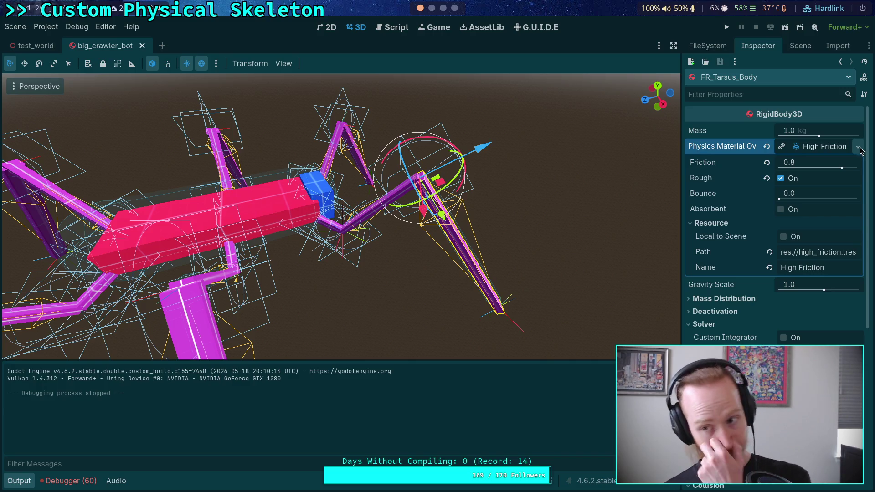
click(820, 158)
text(1)
key(Return)
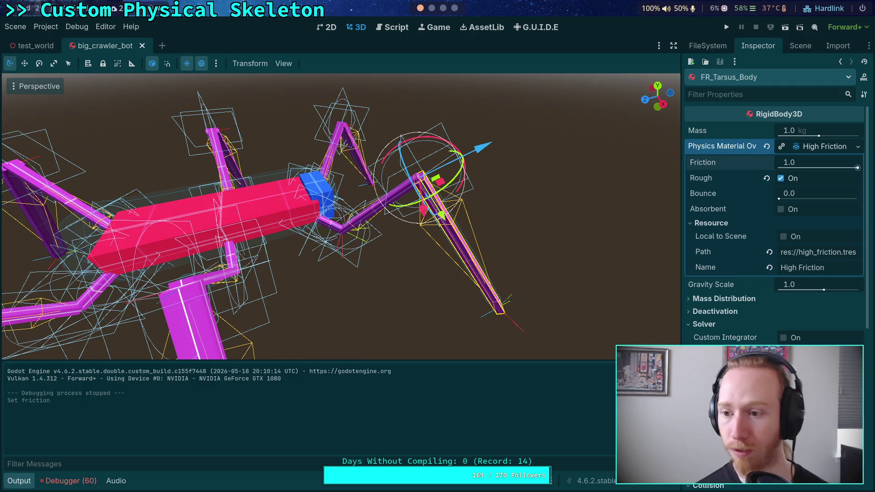
click(728, 28)
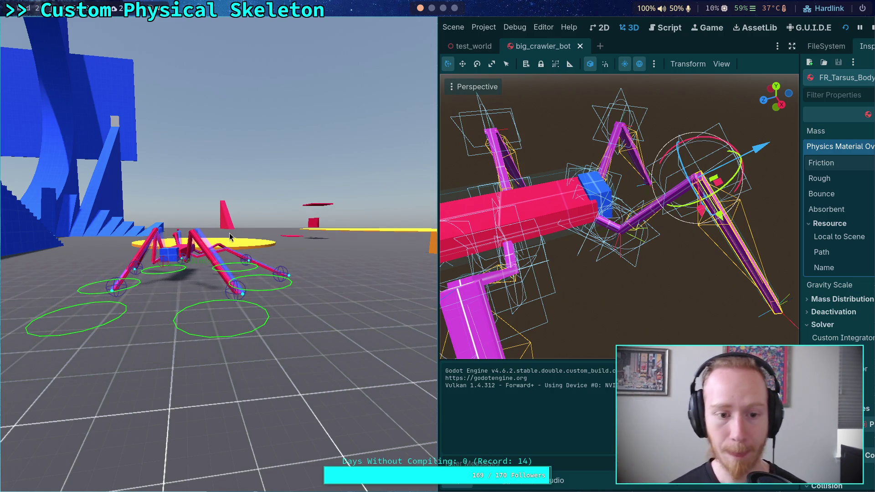
click(870, 30)
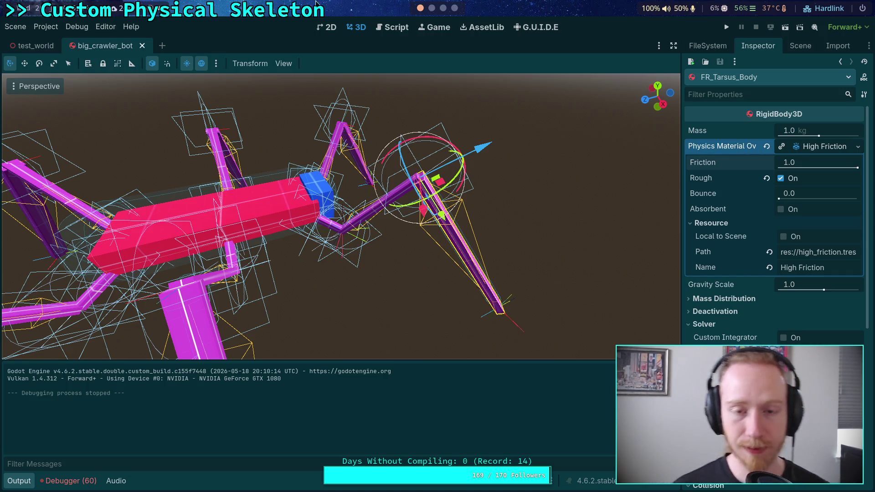
Return to the physical_skeleton.gd script in the Script workspace
click(392, 28)
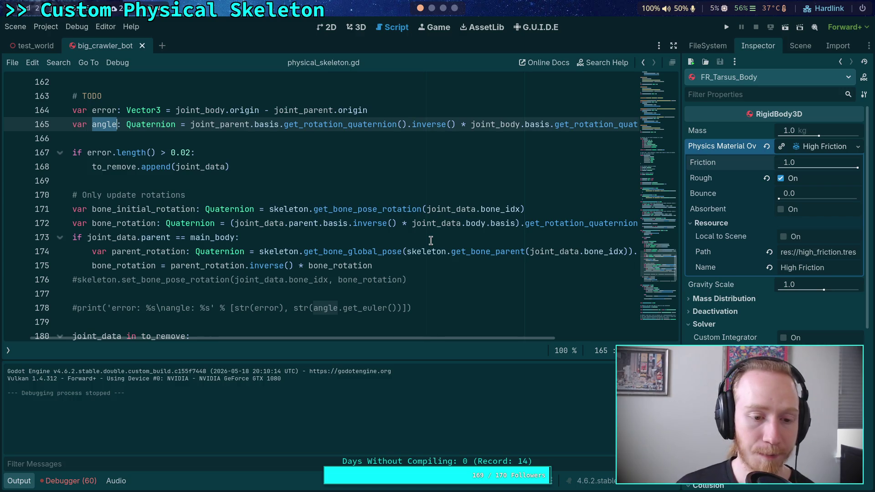
Replace leg_ik with physical_skeleton on CrawlerCharacter.gd line 144, save, and reopen physical_skeleton.gd
click(72, 282)
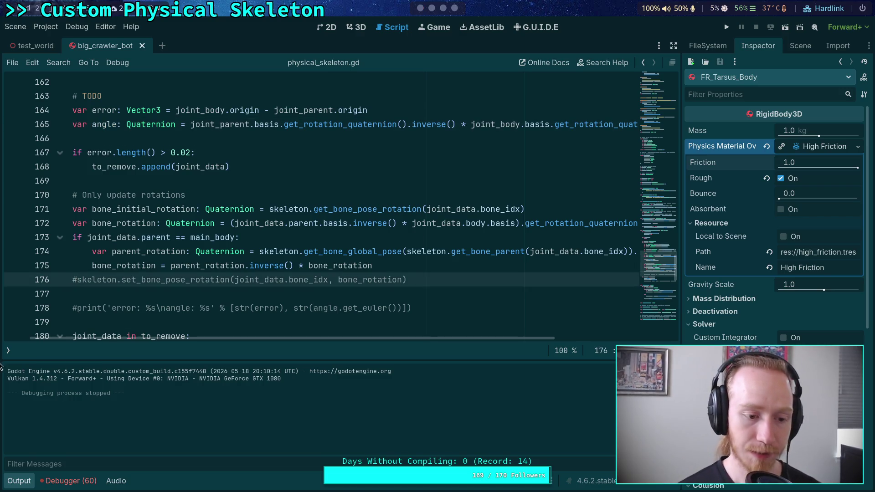
click(9, 350)
click(87, 109)
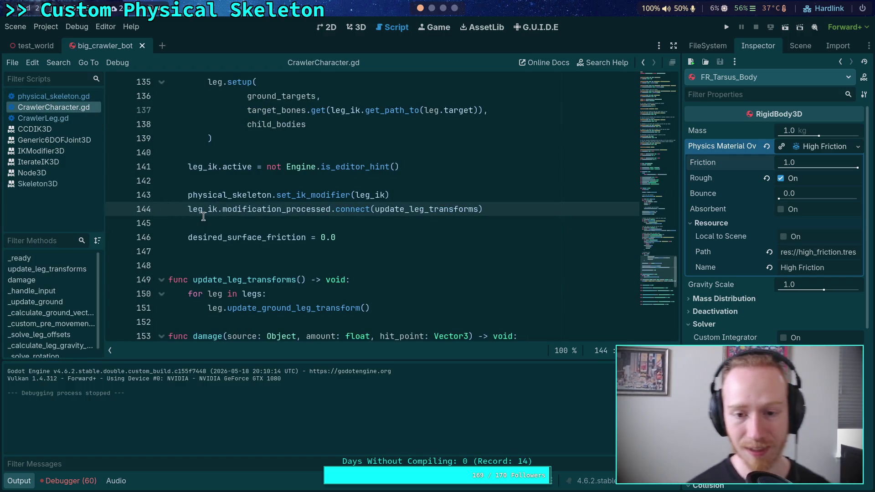
double_click(207, 210)
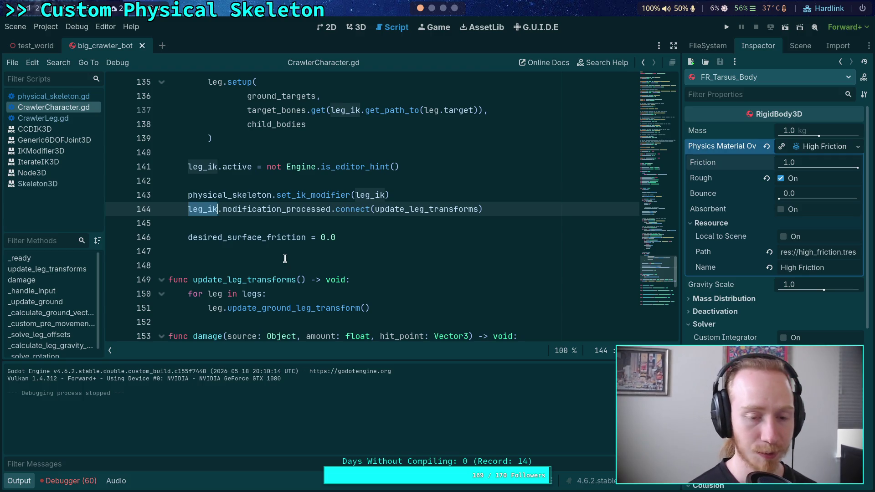
text(phy)
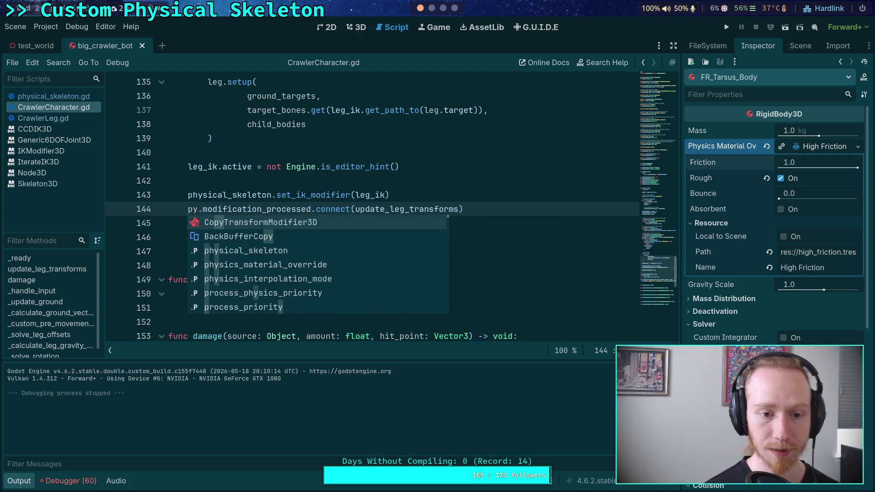
key(Return)
key(ctrl+s)
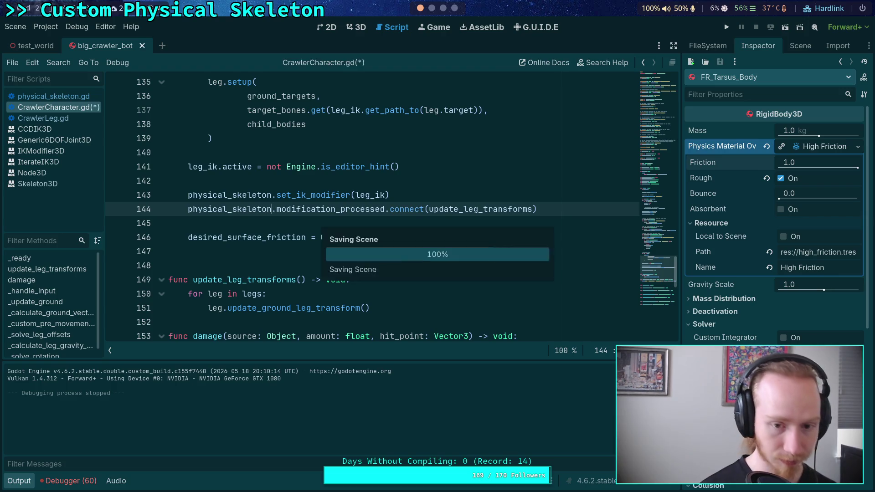
click(58, 97)
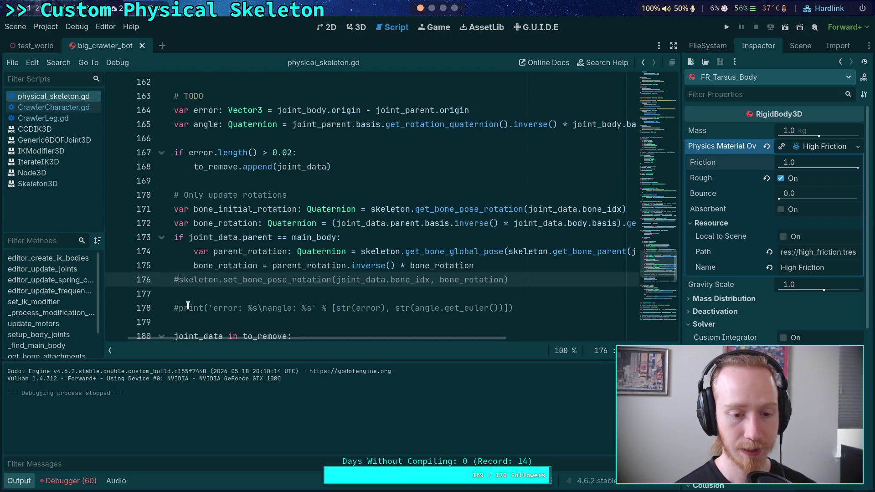
Uncomment line 176's set_bone_pose_rotation call with Ctrl+K, then run and stop a crawler test
key(ctrl+k)
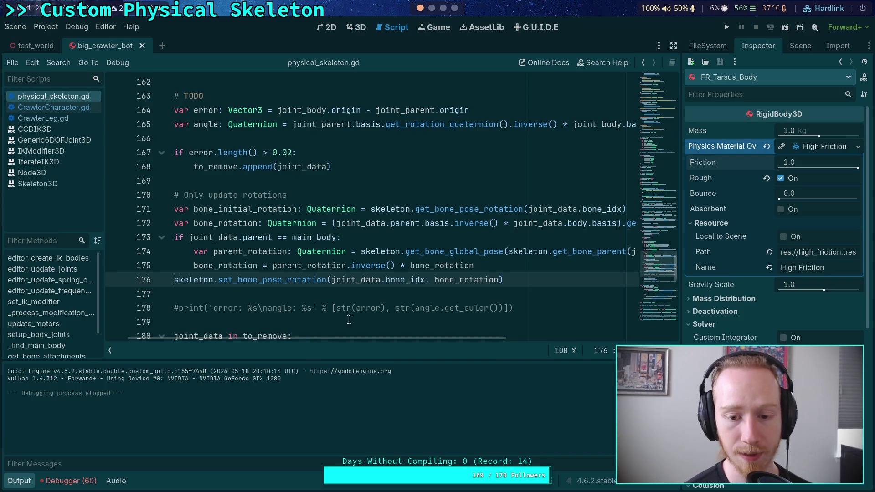
drag(365, 340, 354, 330)
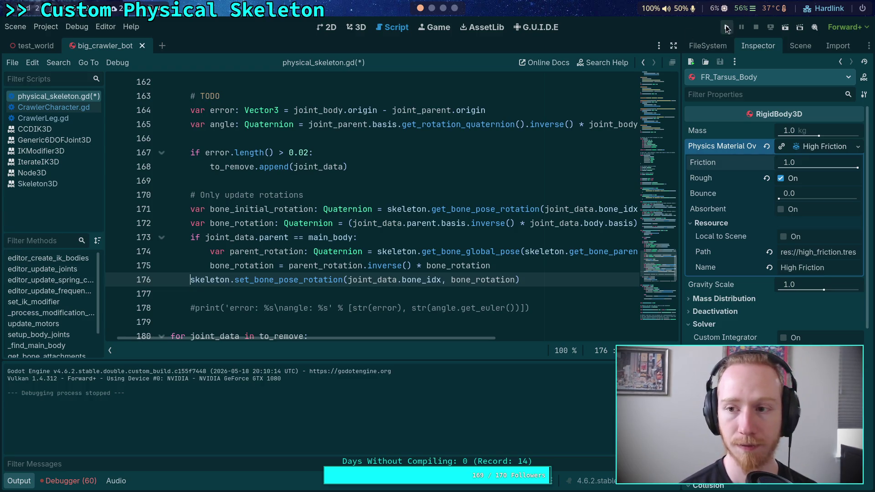
click(725, 26)
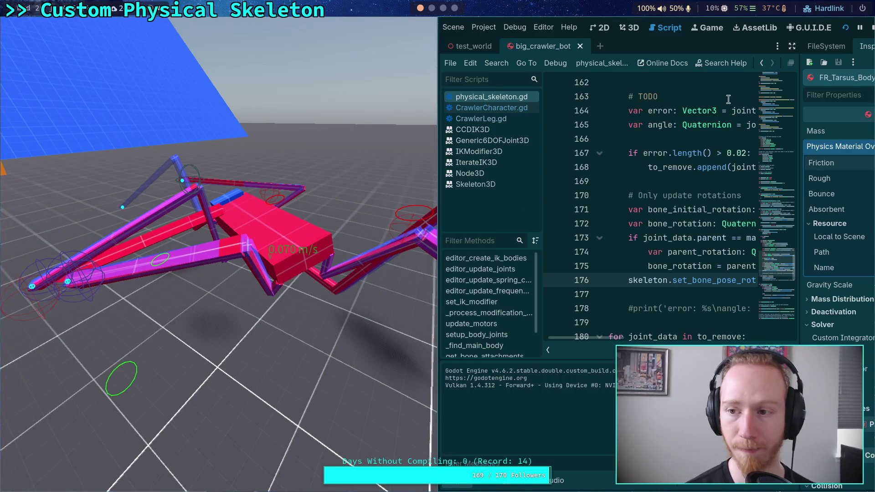
click(872, 28)
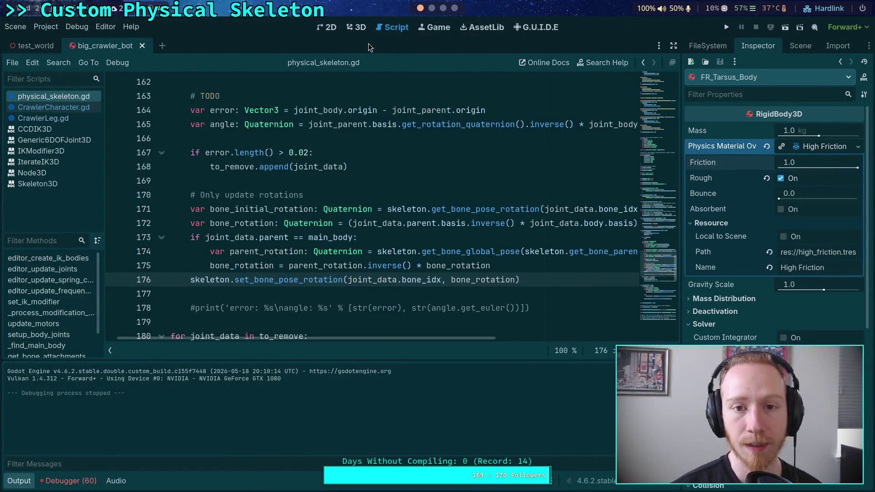
Rotate CrawlerBot -90 degrees in the 3D view, run and stop a test, then return to the script
click(358, 27)
click(390, 27)
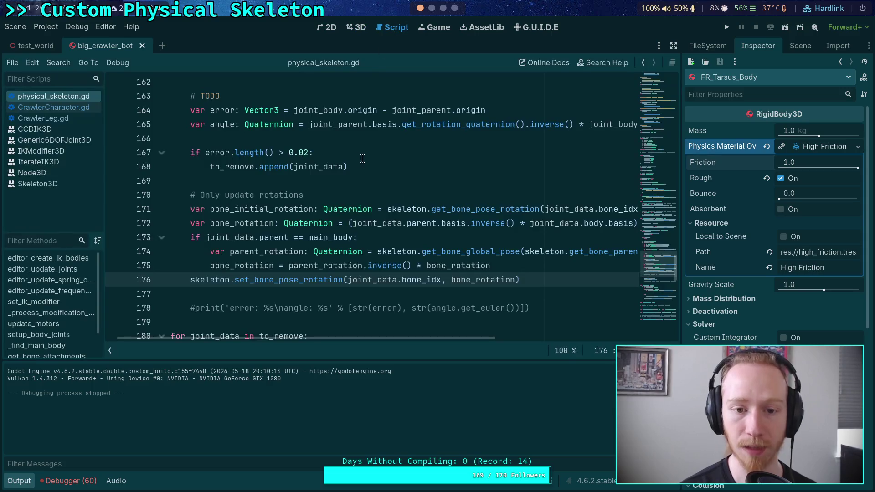
click(343, 28)
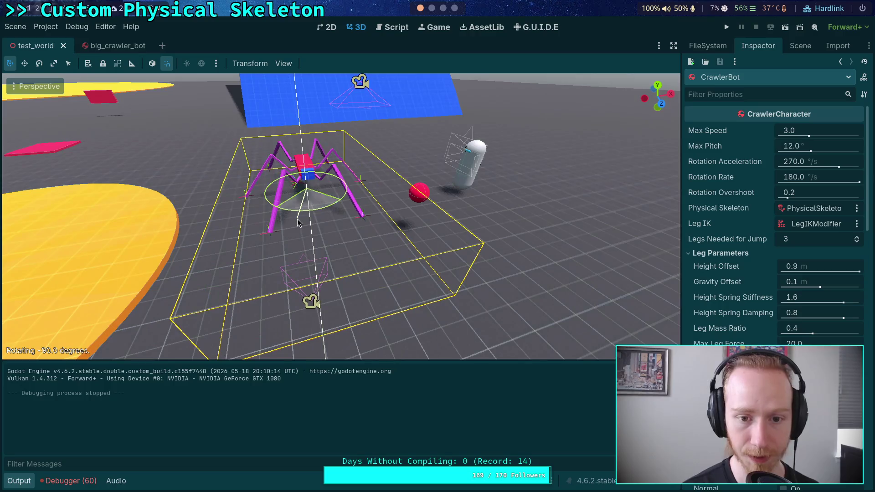
click(296, 221)
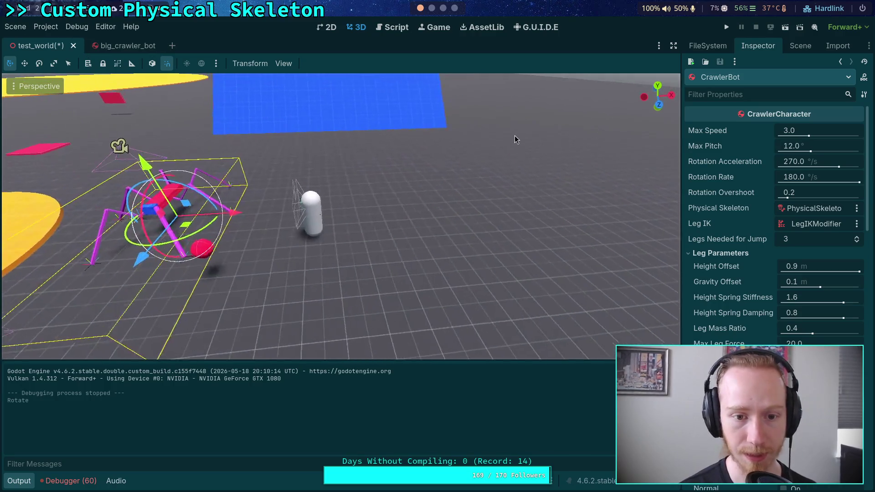
click(727, 27)
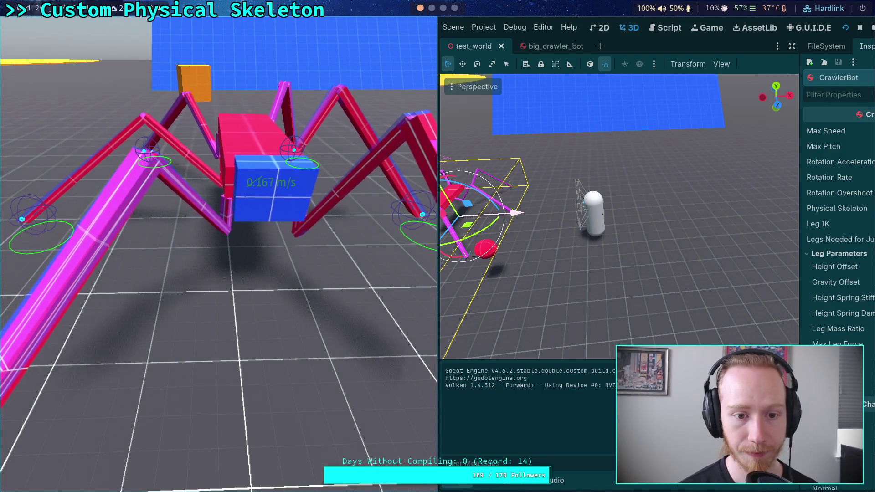
click(869, 29)
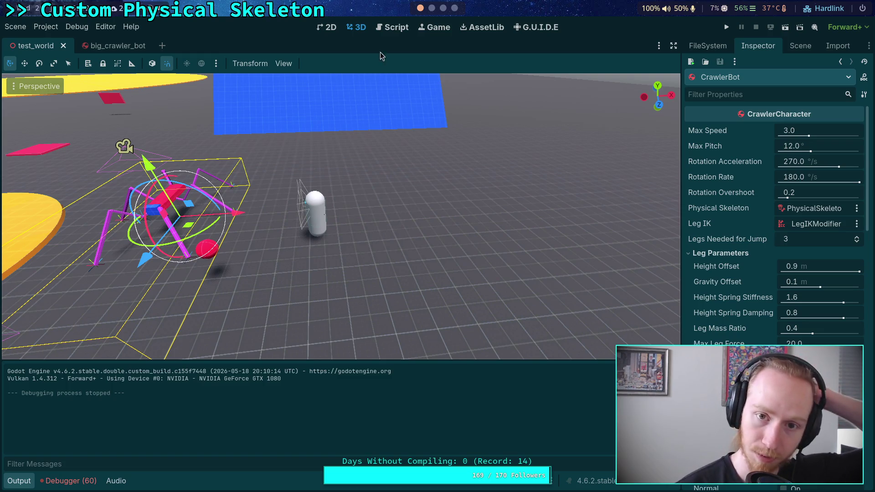
click(386, 30)
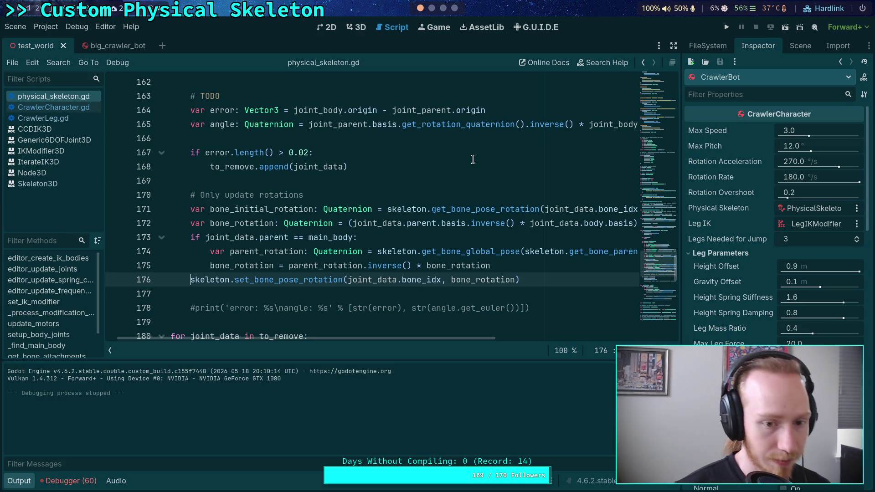
Comment out line 176 with #, save, and run the test world again
text(#)
key(ctrl+s)
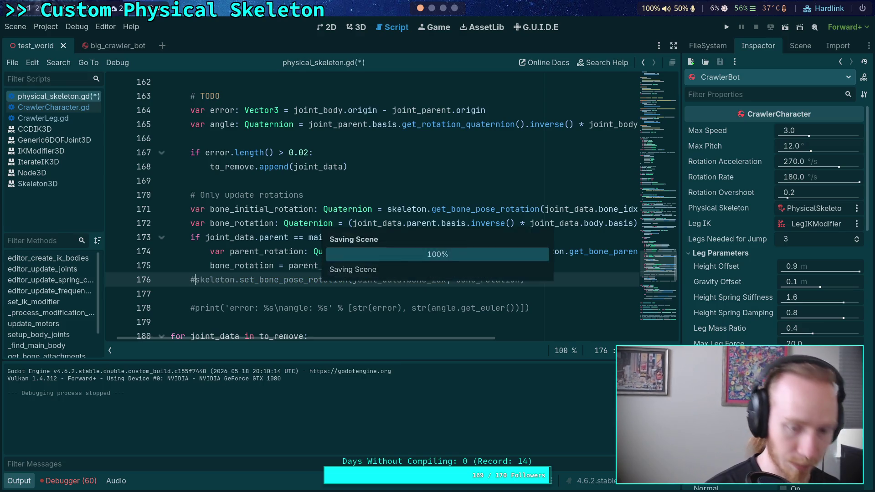
click(726, 28)
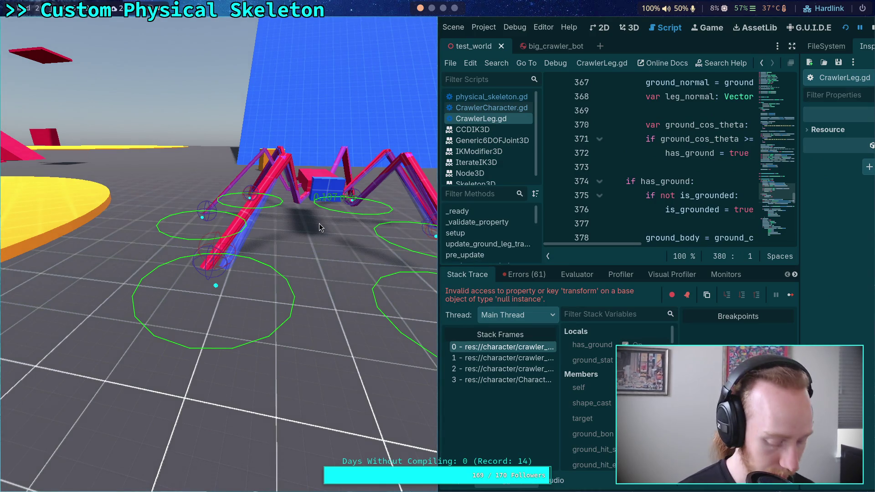
Maximize the editor, hide the game view, and highlight ground_state uses at failing line 380
key(super+v)
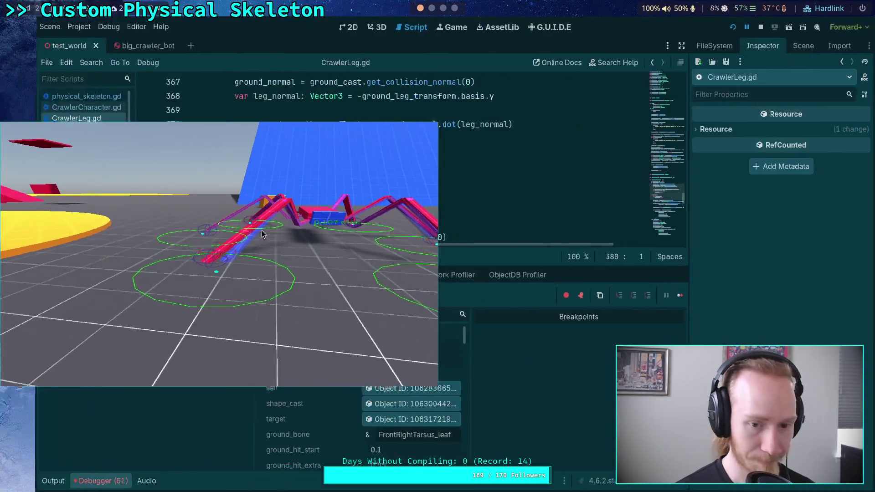
key(super+f)
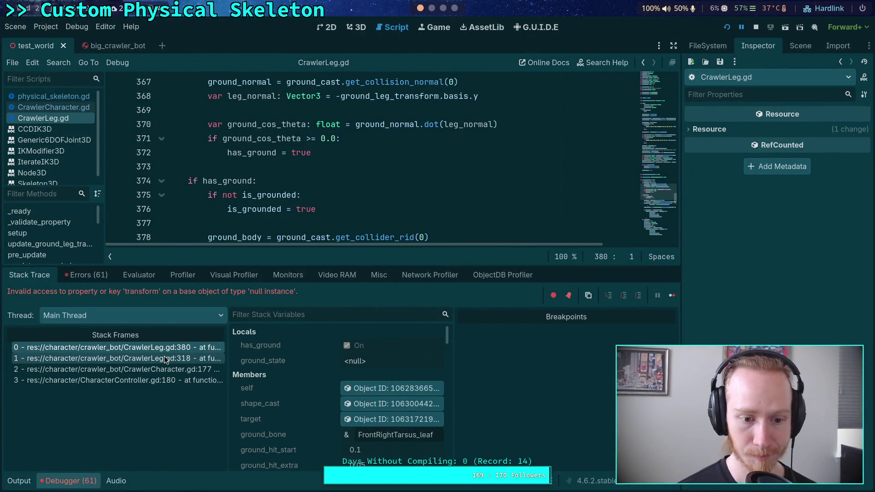
click(175, 352)
mouse_move(348, 190)
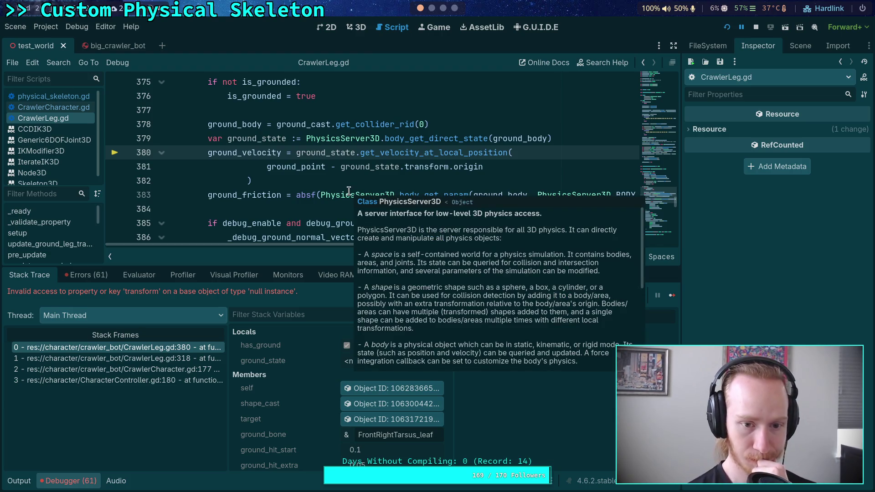
double_click(358, 168)
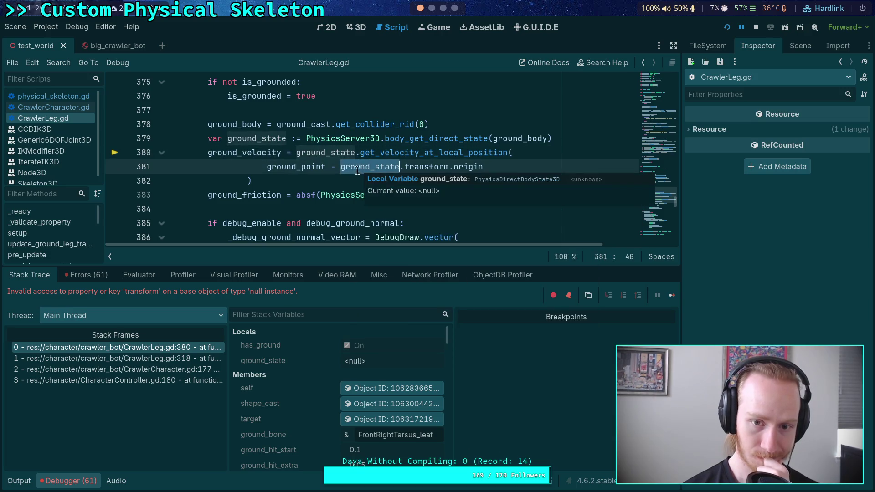
scroll(322, 206, up, 2)
scroll(353, 195, down, 1)
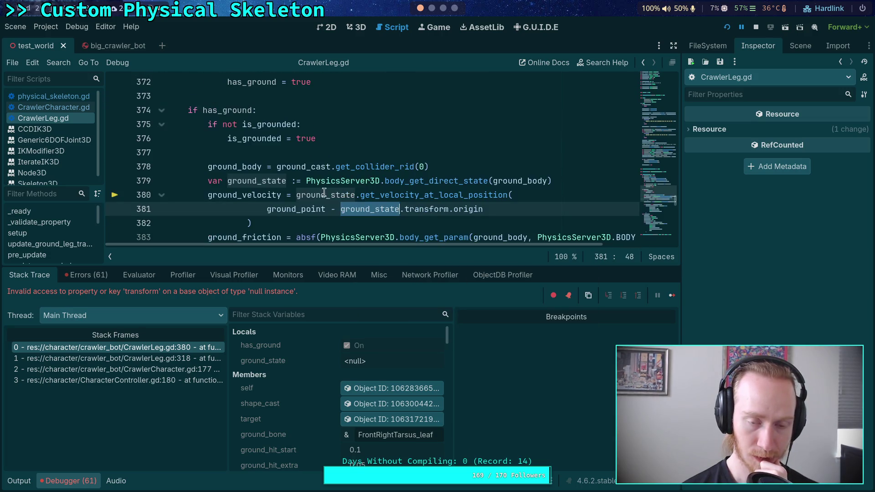
Inspect the ground_state lookup on line 379 and the leg's ground_cast object in the debugger
click(74, 481)
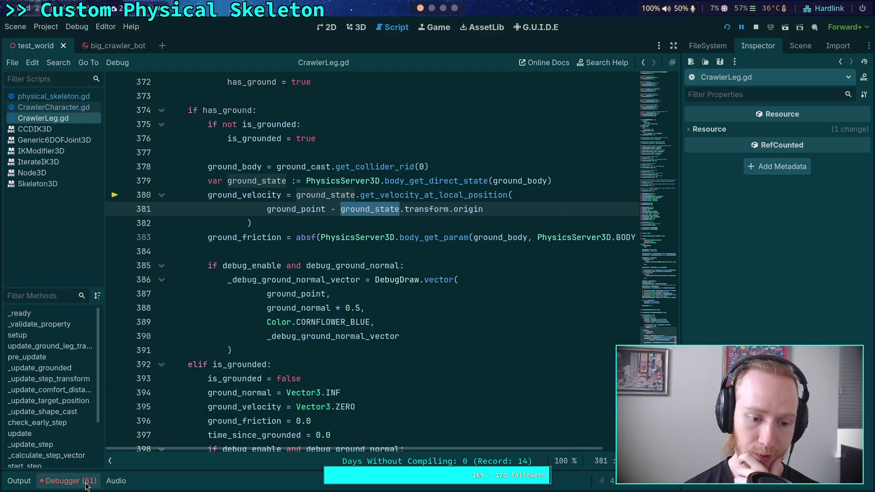
click(73, 481)
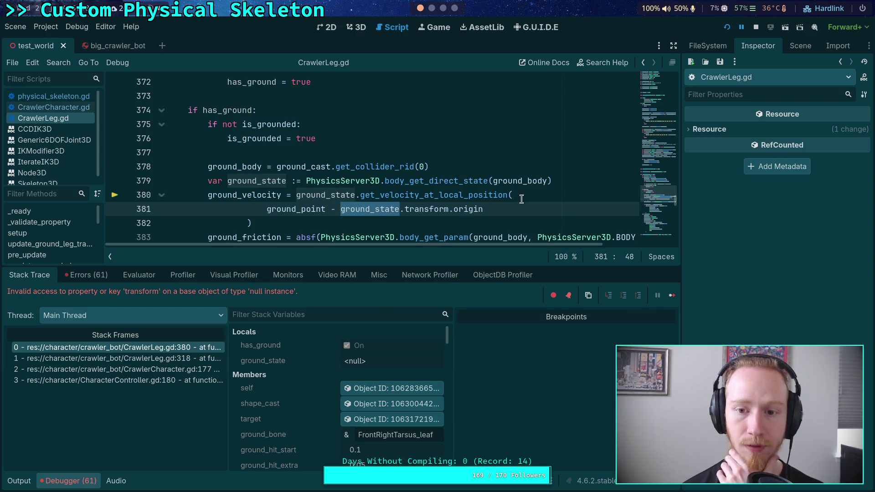
click(532, 185)
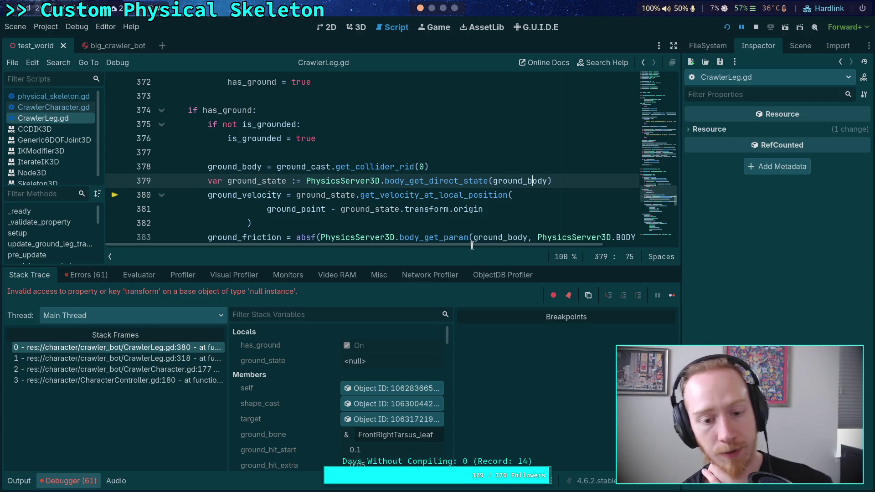
scroll(310, 401, down, 3)
scroll(317, 382, down, 10)
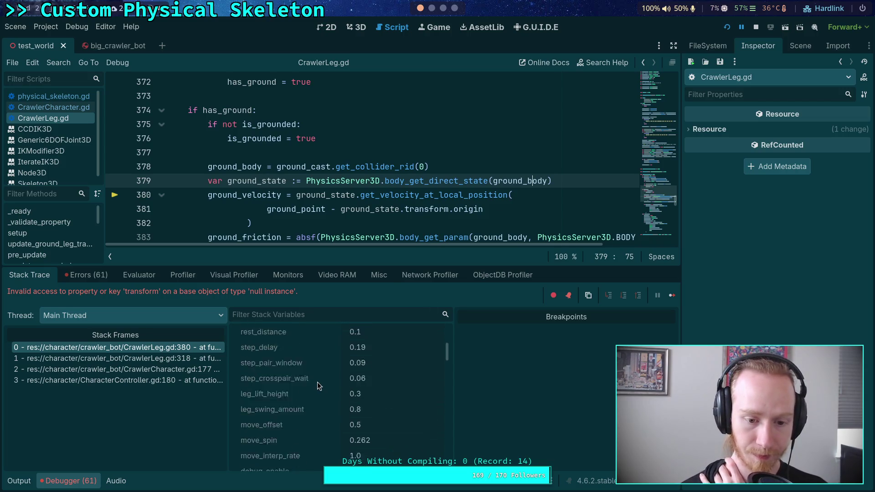
scroll(317, 382, down, 10)
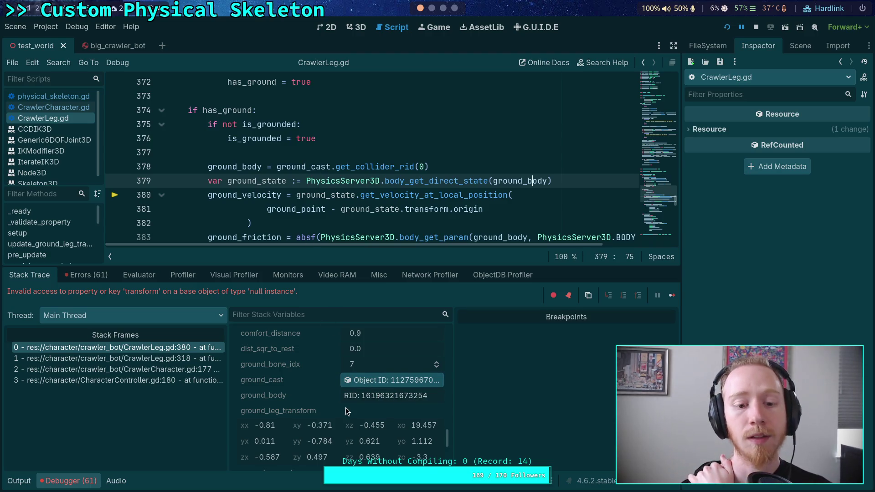
scroll(348, 412, up, 5)
scroll(364, 424, down, 2)
click(392, 433)
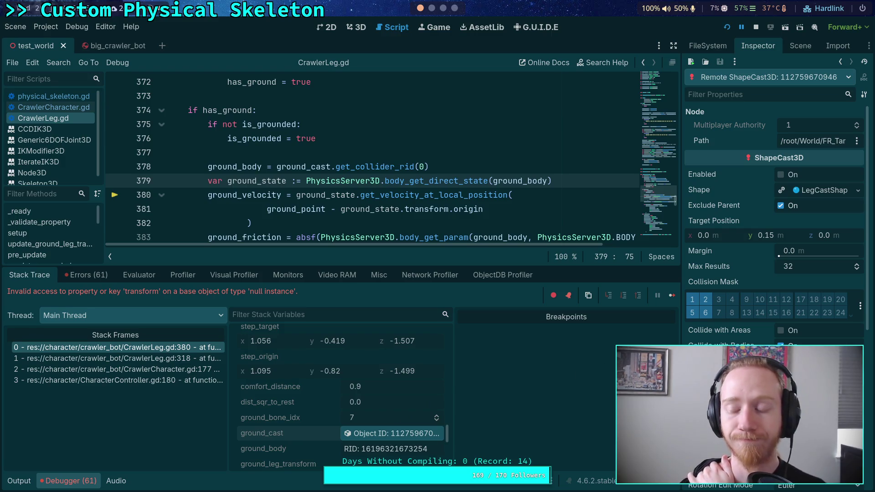
scroll(430, 167, down, 1)
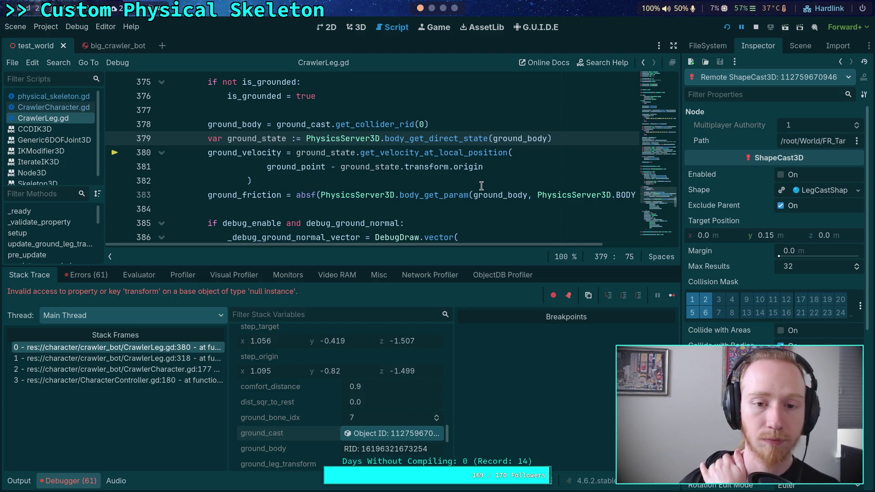
Stop the debug session, review the 61 errors, hide the debugger panel, and rerun the project
click(755, 27)
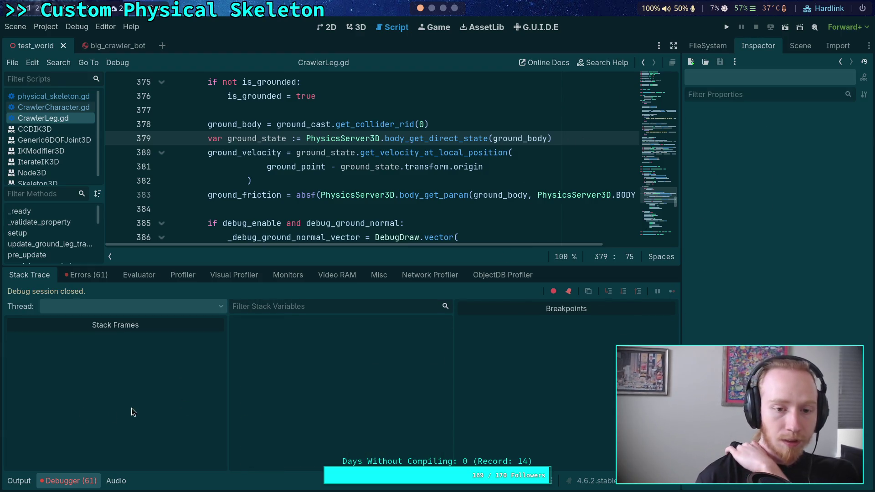
click(48, 483)
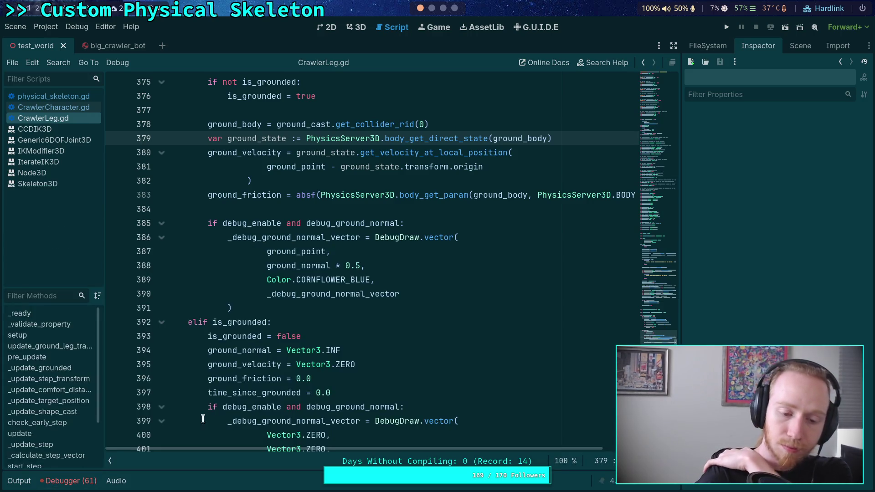
click(68, 481)
click(139, 274)
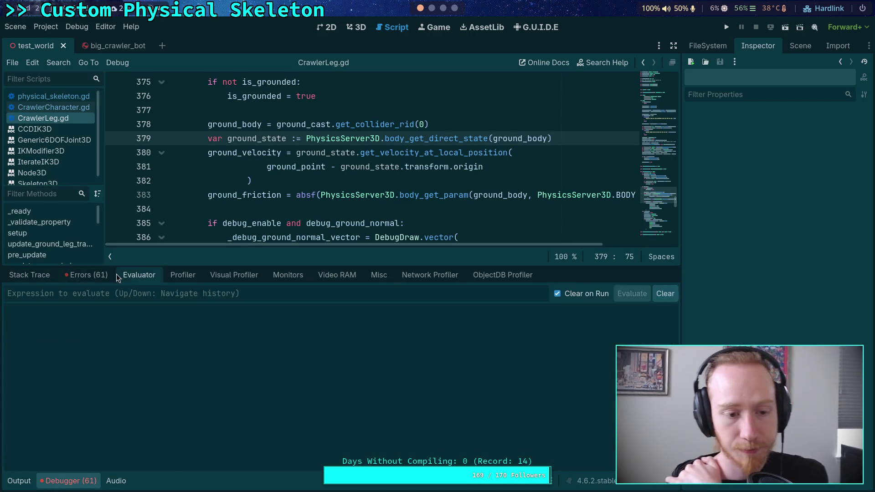
click(87, 275)
scroll(354, 420, down, 5)
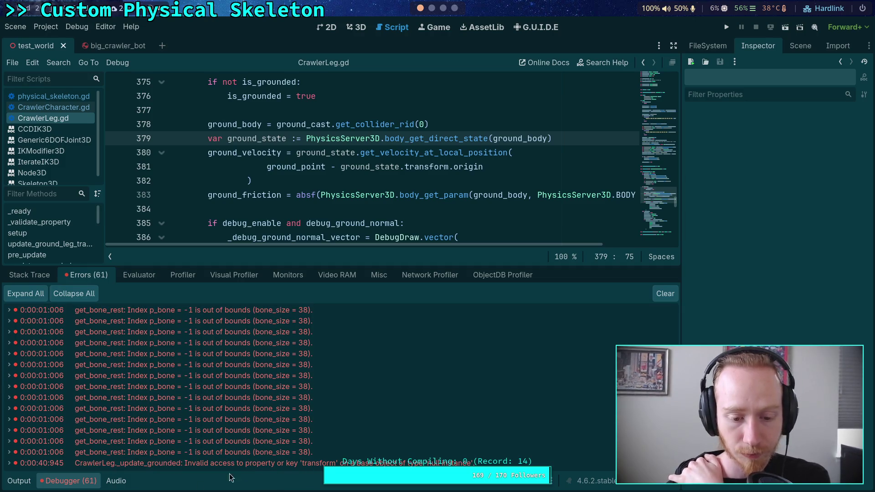
click(80, 483)
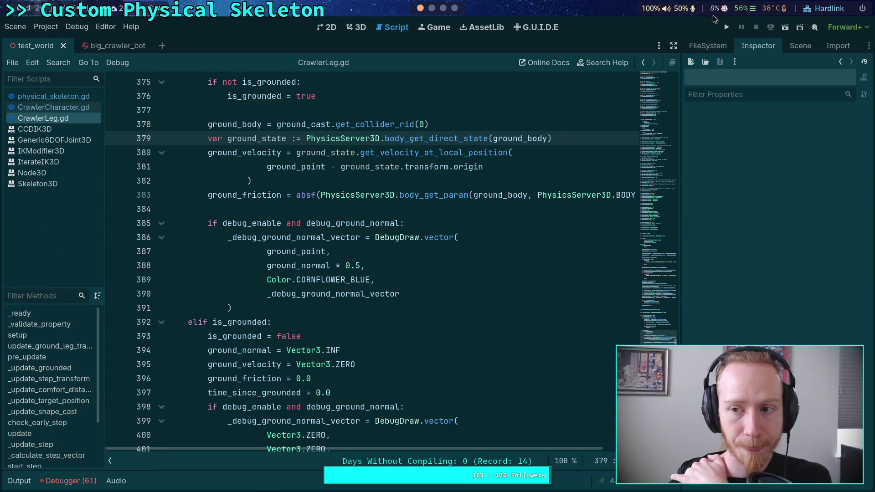
click(727, 27)
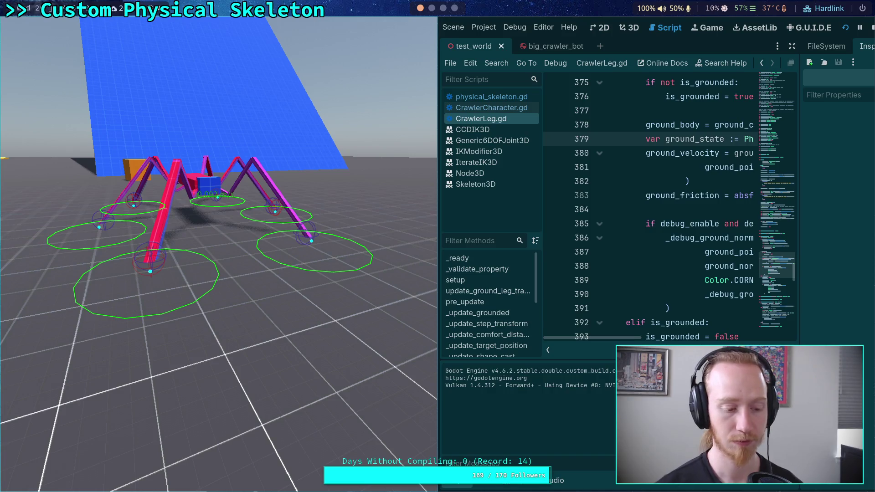
Stop the crawler test run and reopen physical_skeleton.gd
click(871, 28)
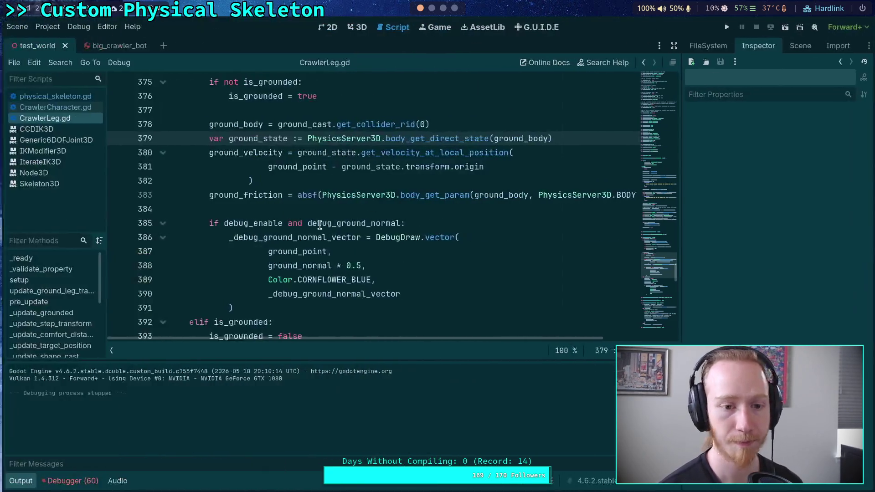
click(70, 98)
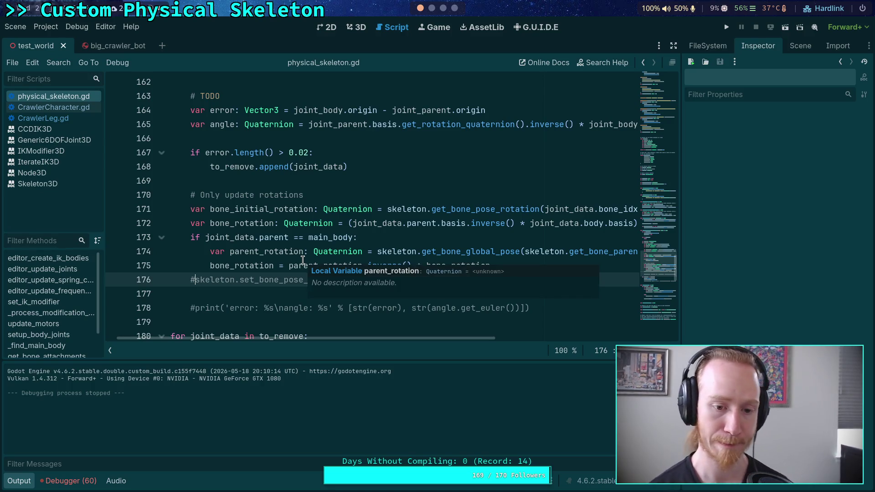
Uncomment skeleton.set_bone_pose_rotation on line 176 of physical_skeleton.gd, then switch to CrawlerCharacter.gd
key(BackSpace)
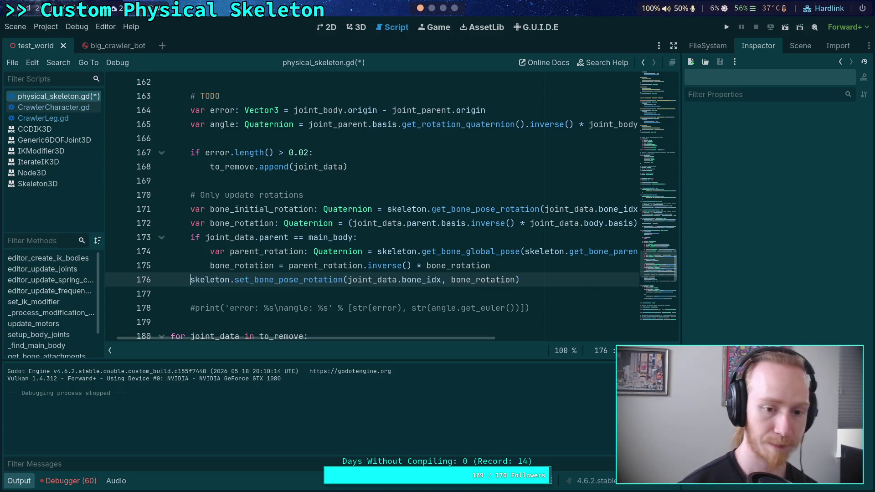
click(62, 110)
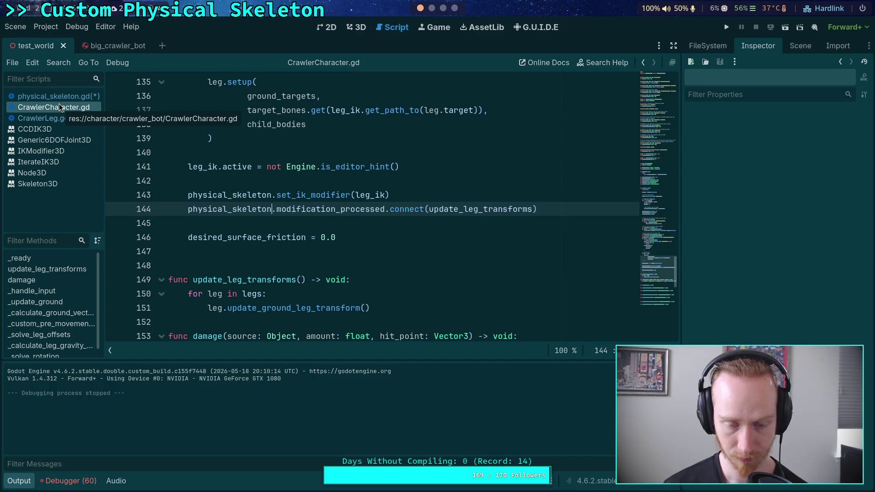
On line 144, connect update_leg_transforms to skeleton.skeleton_updated instead of physical_skeleton.modification_processed
double_click(223, 210)
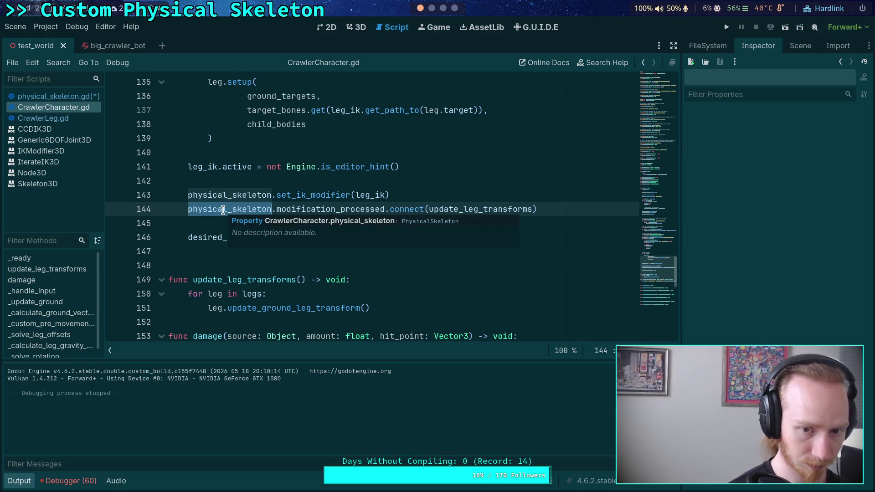
text(leg_ix)
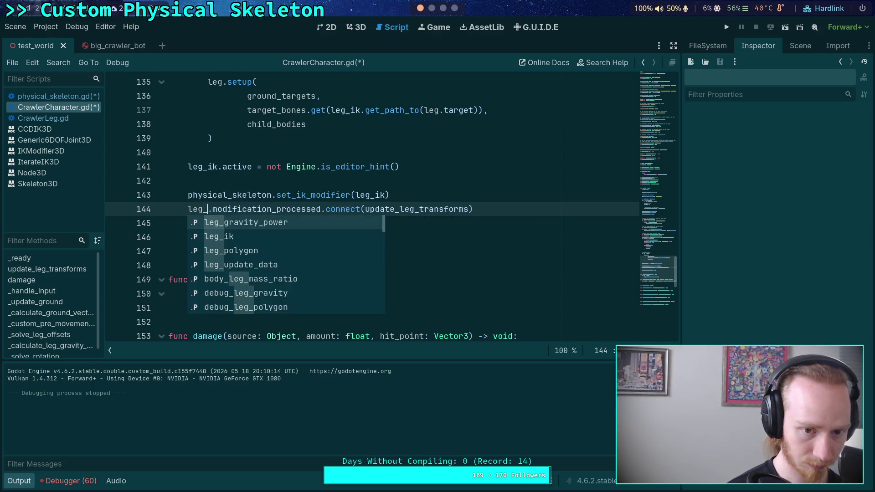
key(BackSpace)
text(k)
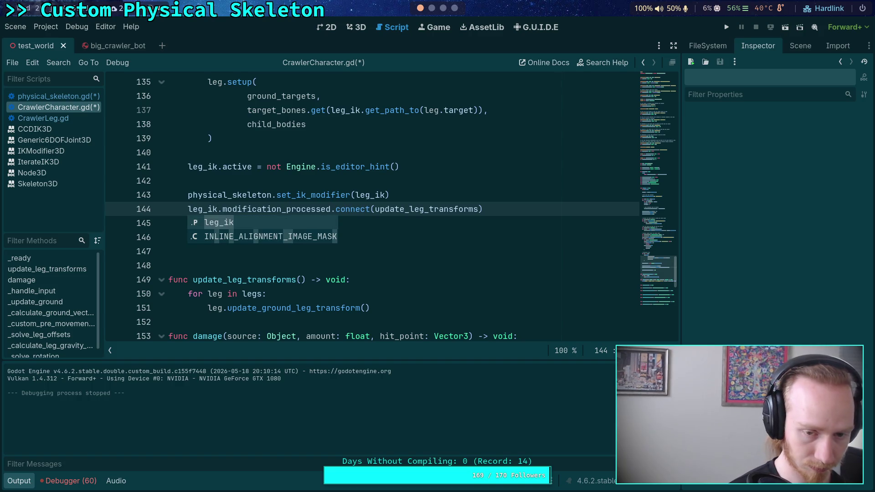
key(Left)
key(Home)
key(Delete)
key(Delete)
key(Delete)
key(Delete)
key(Delete)
key(Delete)
text(skeleton.sk)
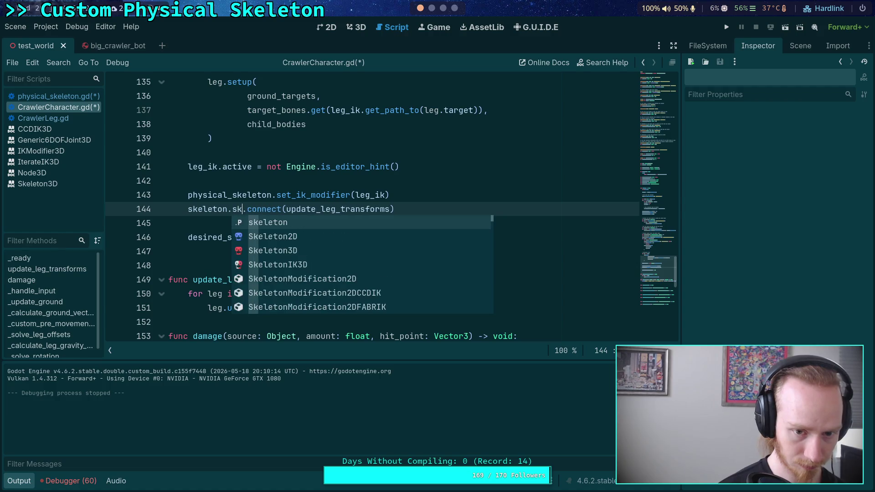
text(e)
key(Return)
Save CrawlerCharacter.gd and run the game with F5 to test the leg updates
key(ctrl+s)
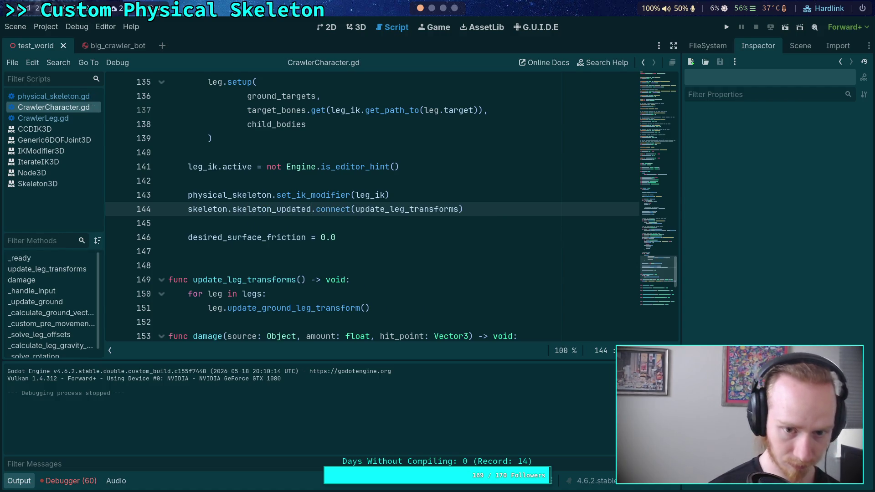
click(423, 220)
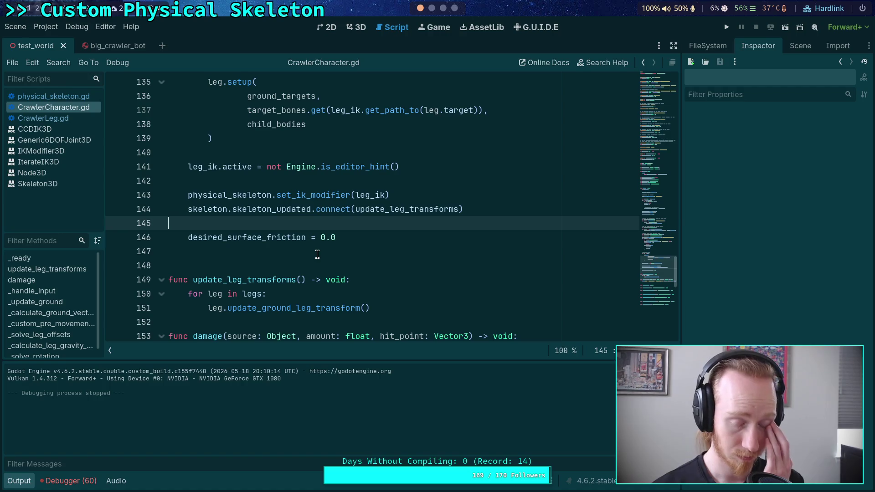
key(F5)
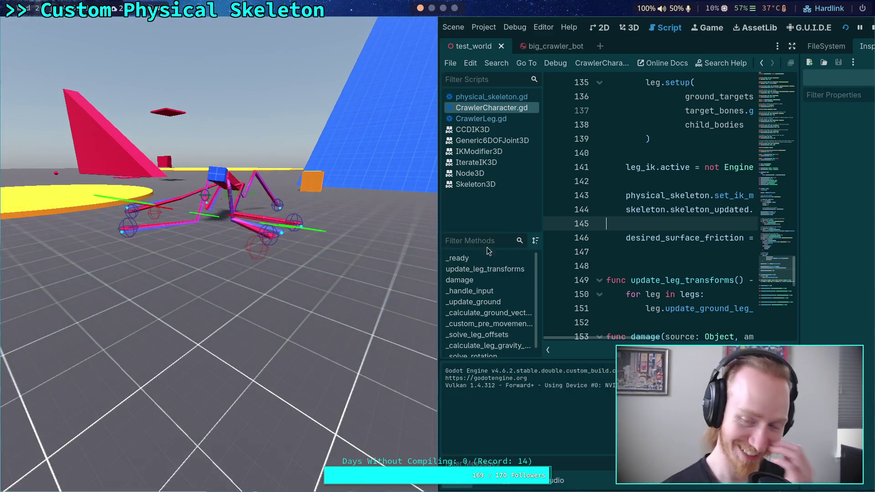
key(F8)
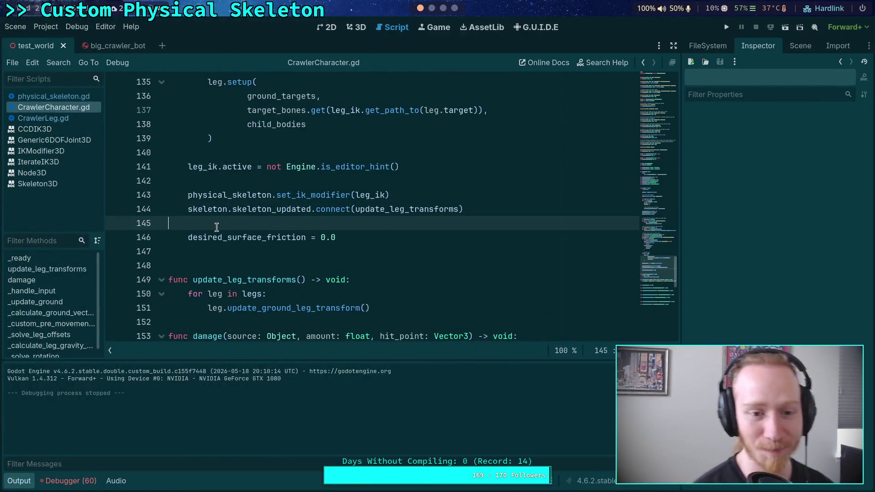
click(26, 97)
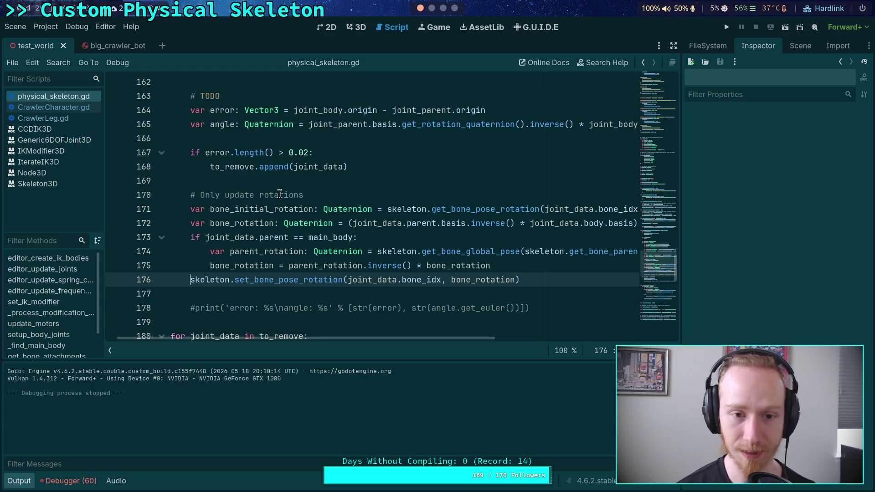
Review the Debugger Errors list, return to Output, and go to line 173 of physical_skeleton.gd
click(68, 481)
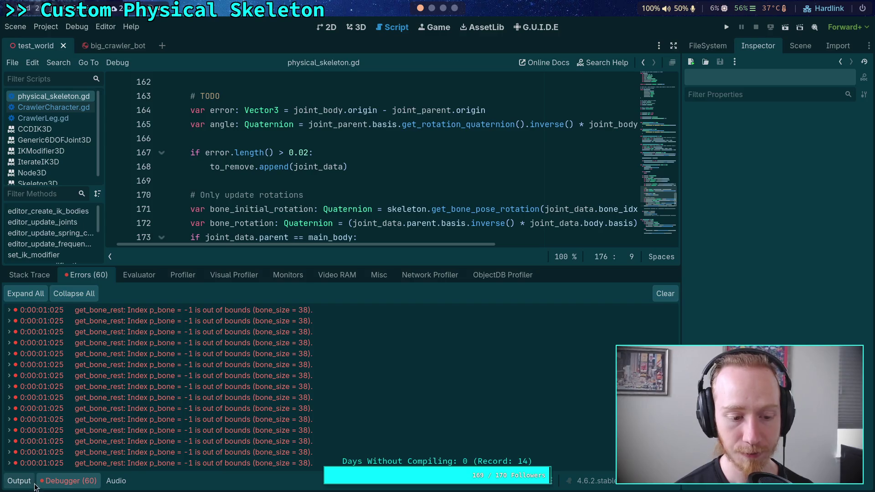
click(33, 482)
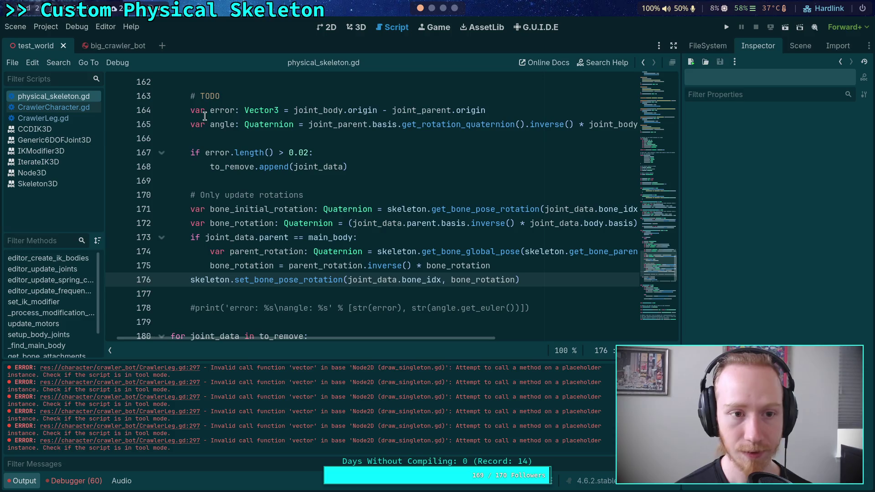
key(Up)
key(Up)
key(Up)
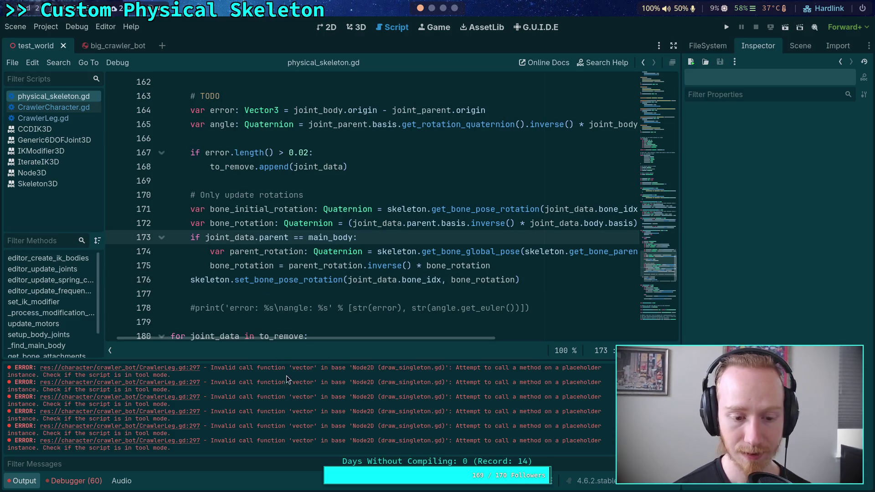
Follow the CrawlerLeg.gd:297 error link to the failing DebugDraw.vector call
scroll(286, 238, up, 1)
scroll(298, 237, down, 2)
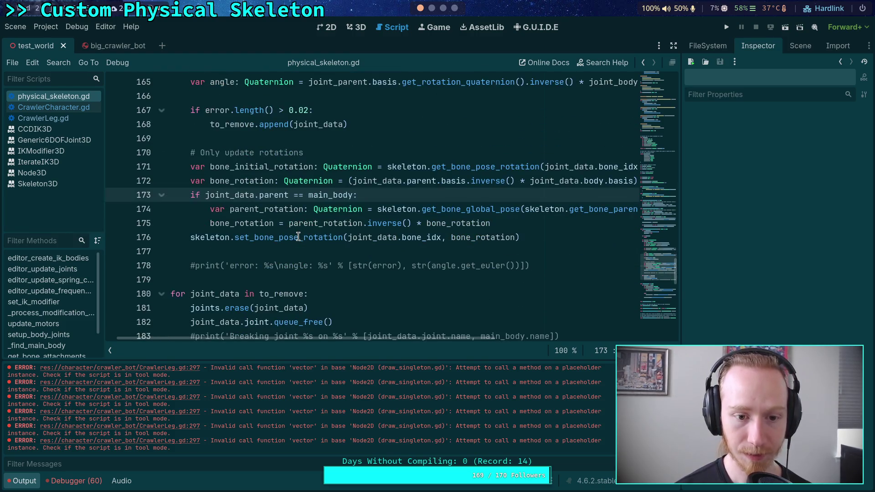
scroll(298, 237, up, 6)
scroll(182, 297, up, 4)
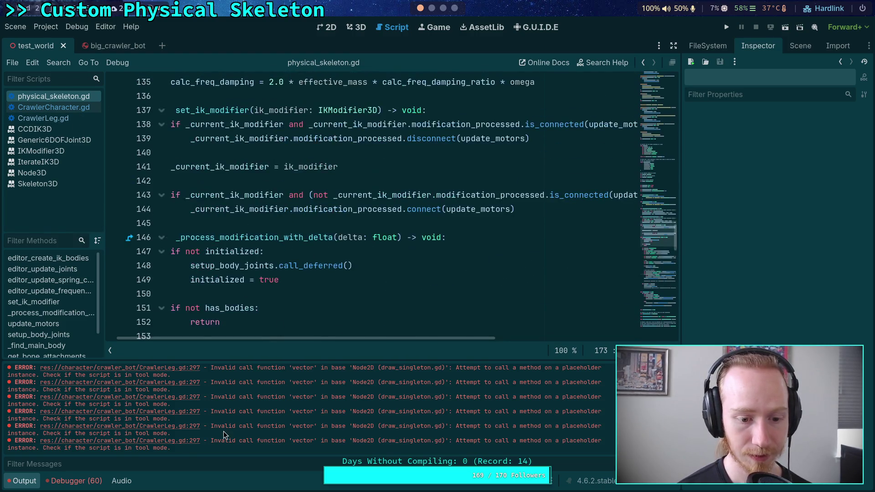
scroll(316, 273, up, 3)
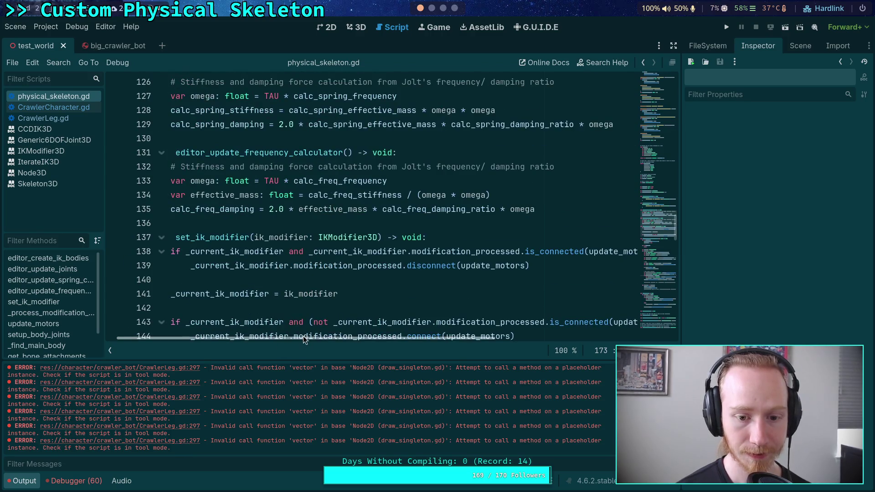
scroll(305, 339, left, 1)
scroll(254, 303, down, 4)
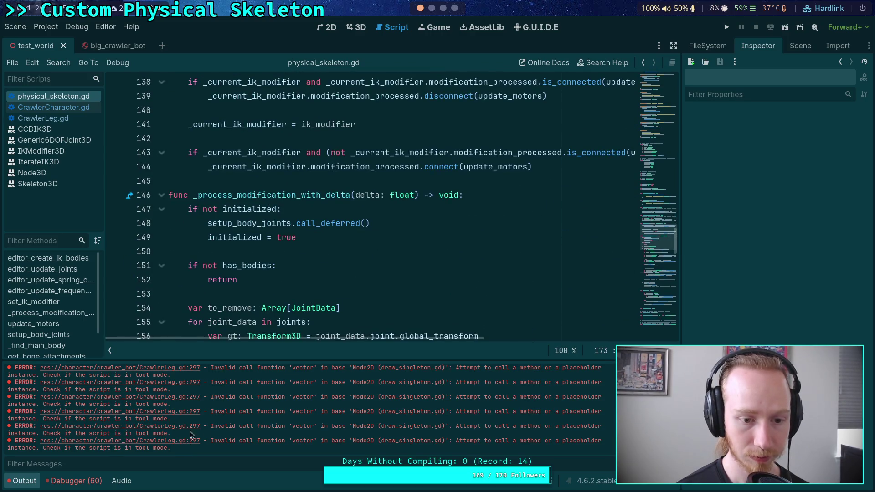
click(203, 394)
scroll(433, 251, up, 2)
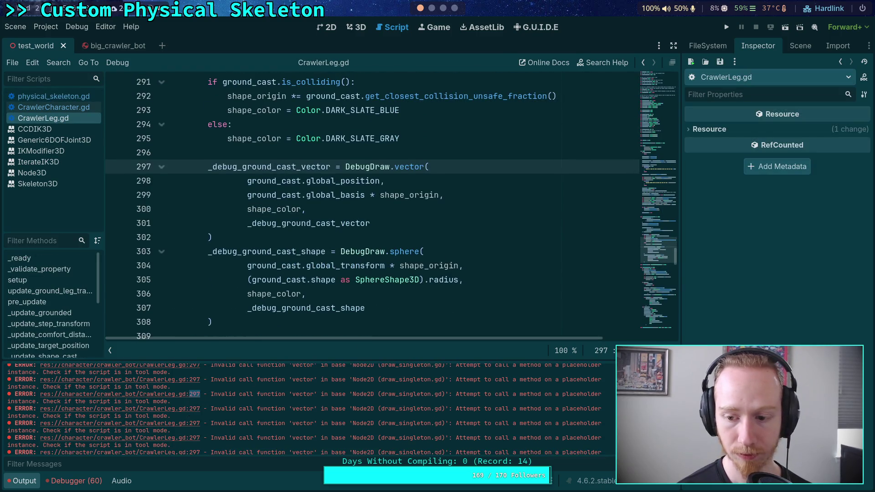
Inspect the ground-cast DebugDraw.vector call and its right-click code actions
scroll(312, 250, up, 11)
scroll(313, 250, down, 6)
scroll(312, 251, down, 3)
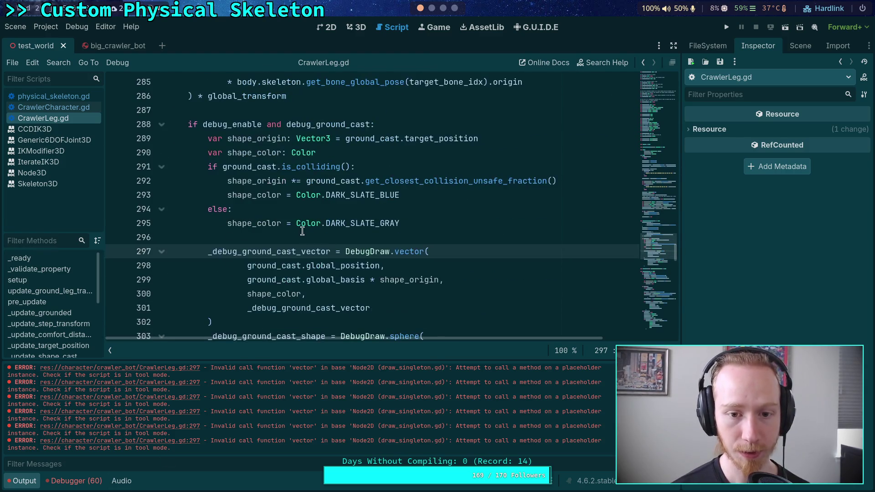
scroll(394, 309, down, 2)
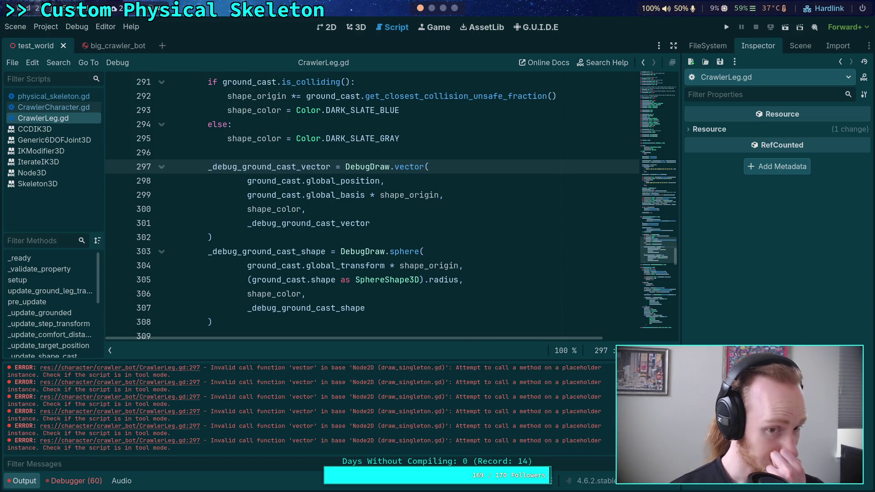
scroll(439, 278, up, 11)
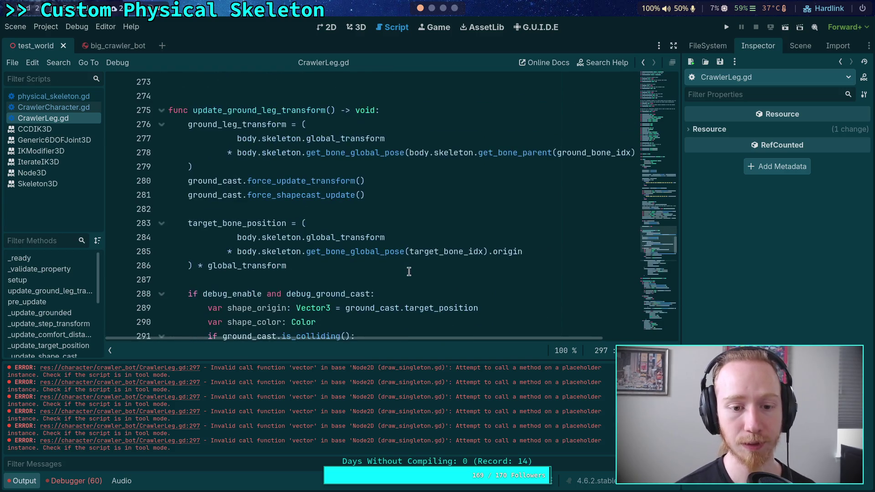
drag(652, 67, 660, 261)
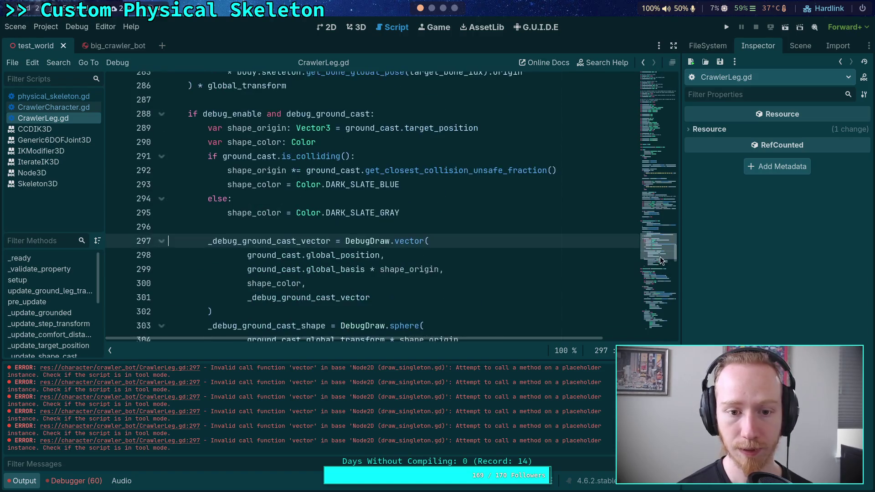
right_click(409, 242)
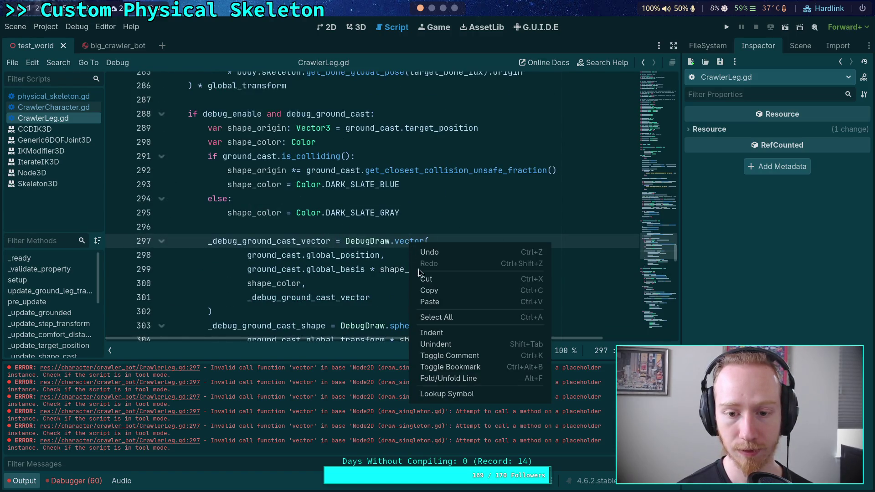
Dismiss the menu and close the test_world and big_crawler_bot scene tabs
click(437, 392)
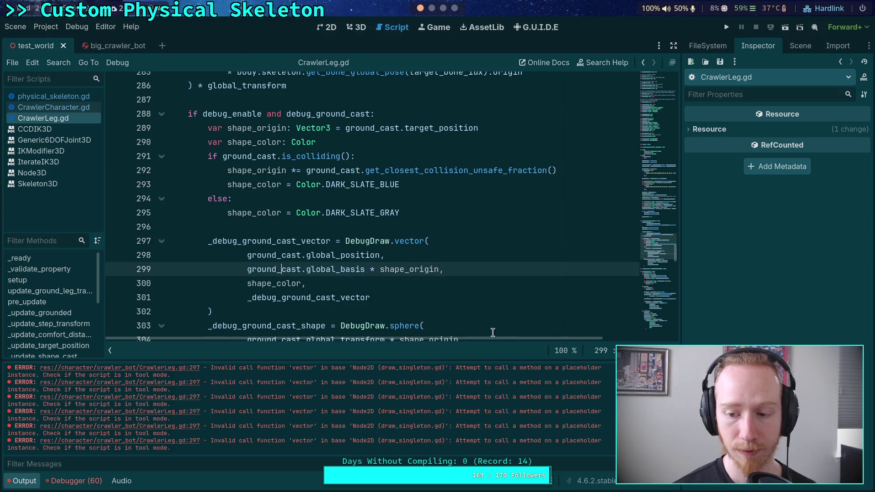
click(63, 46)
click(82, 46)
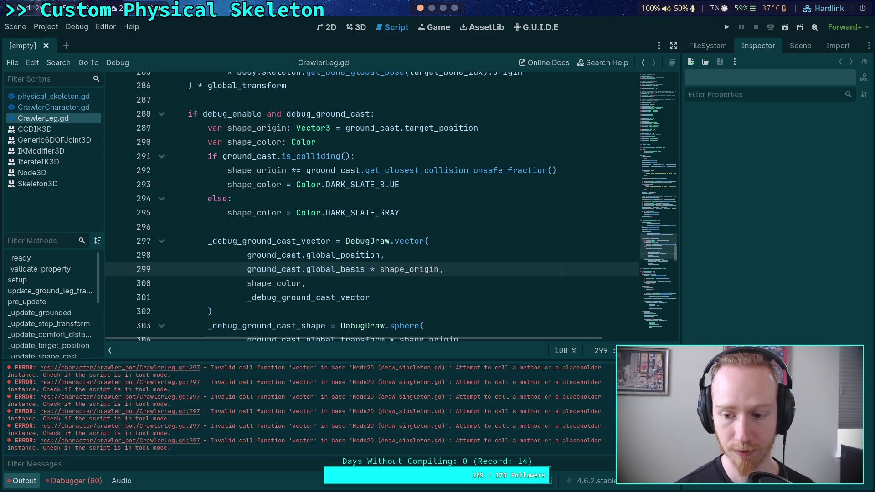
Clear the output log, collapse the bottom panel, and search for update_ground_leg_transform
key(ctrl+shift+k)
click(19, 481)
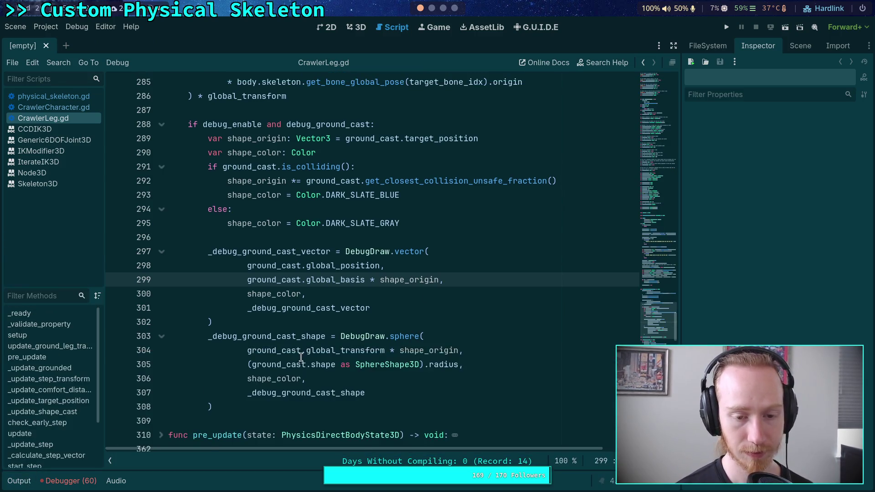
scroll(300, 354, up, 2)
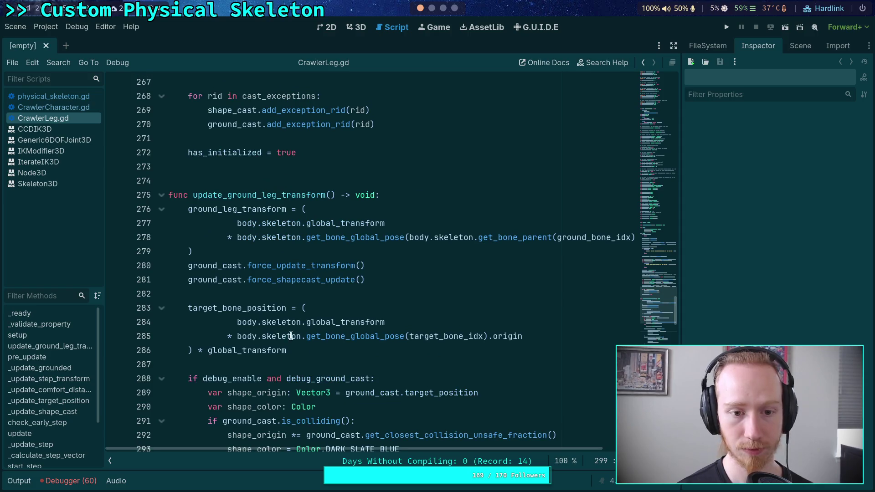
double_click(276, 190)
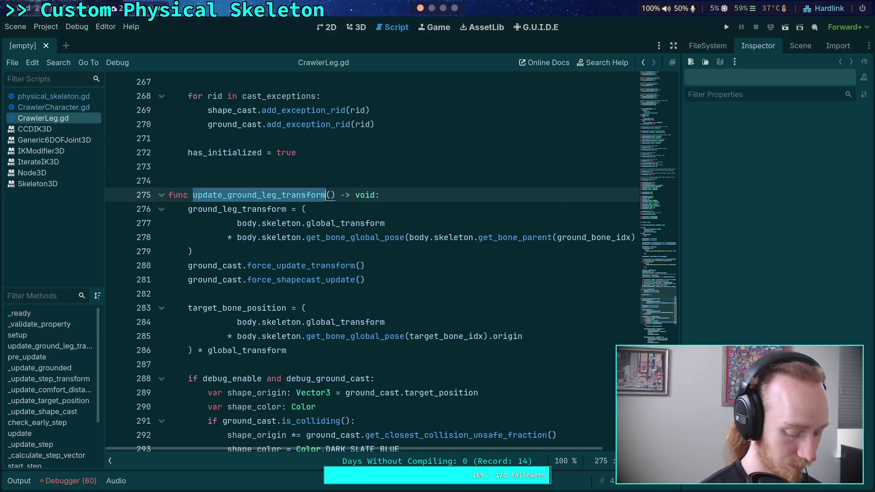
key(ctrl+f)
Check physical_skeleton.gd and CrawlerLeg.gd, then review CrawlerCharacter.gd
click(98, 96)
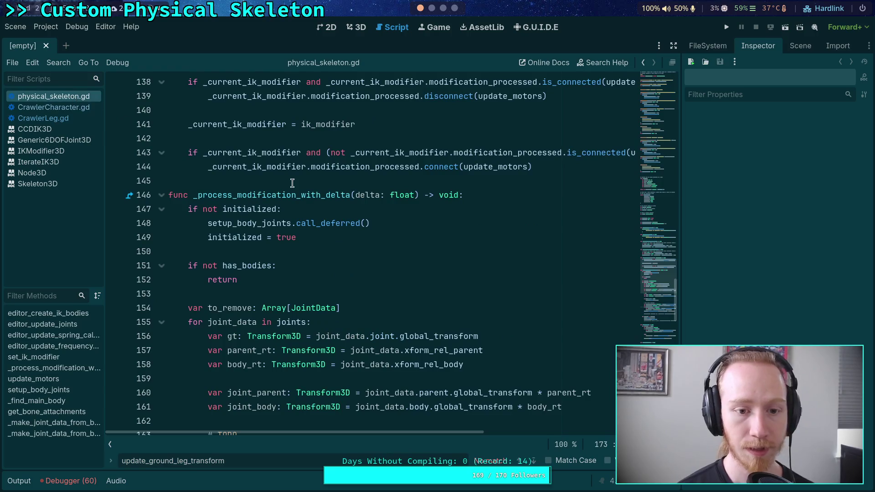
scroll(285, 187, up, 4)
click(67, 117)
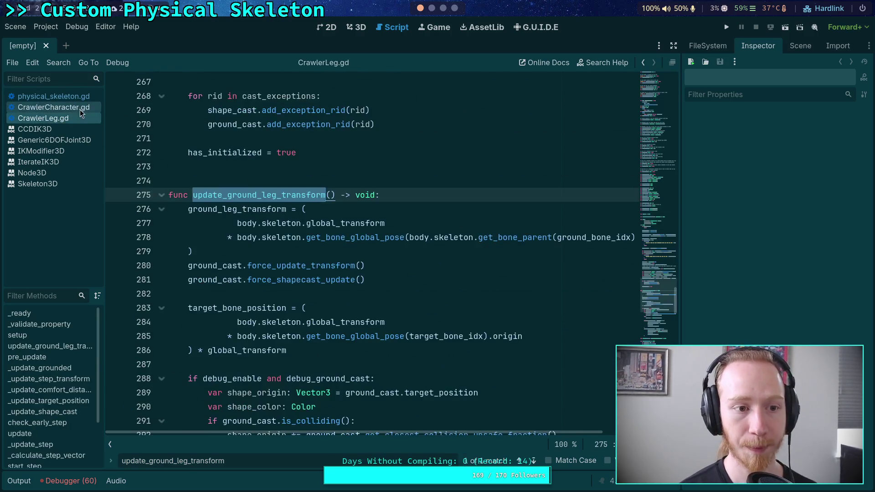
click(80, 108)
scroll(337, 251, up, 20)
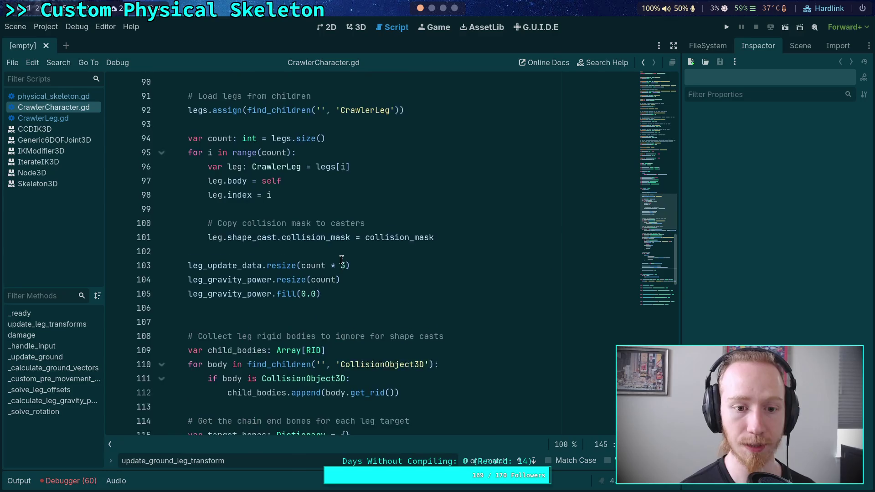
scroll(340, 253, down, 2)
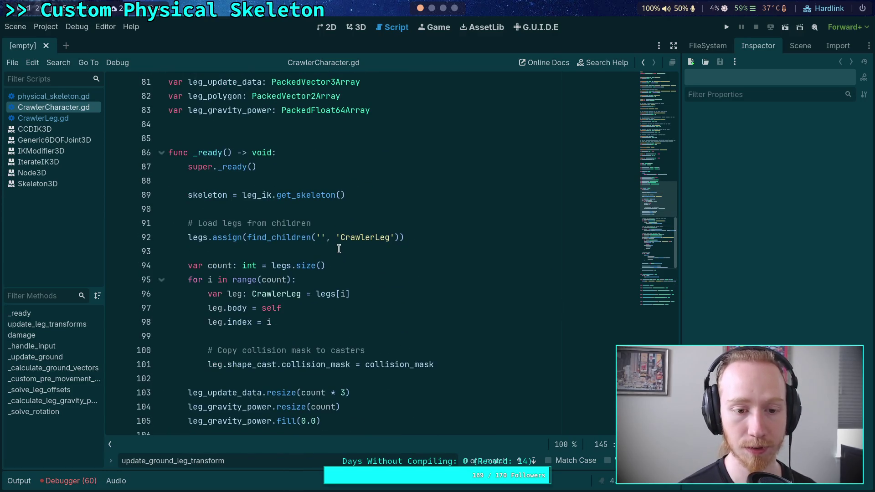
scroll(338, 237, up, 20)
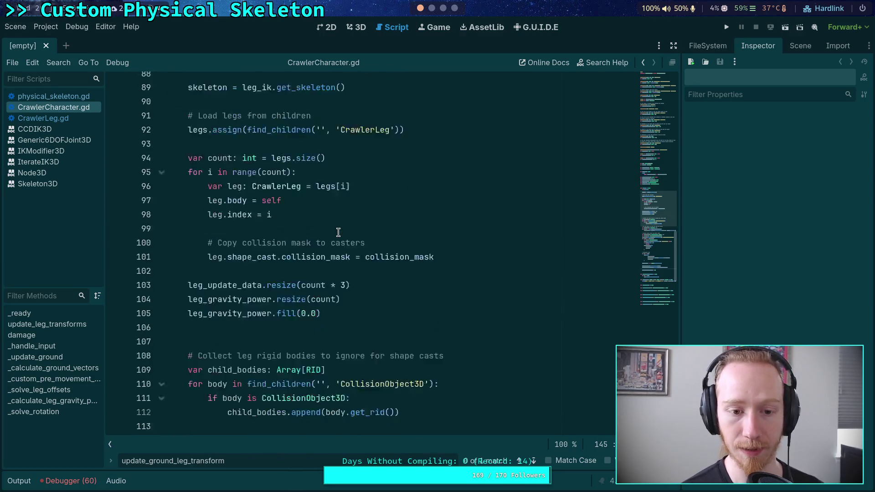
scroll(338, 232, down, 18)
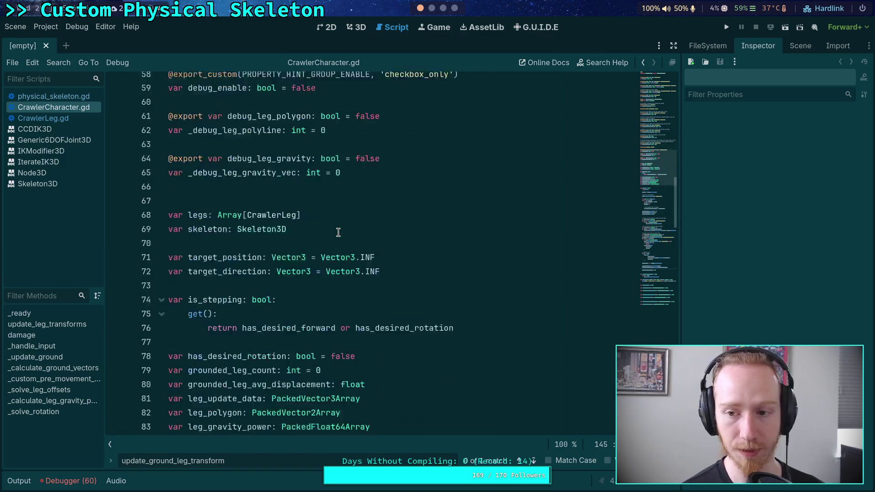
Place the caret after super._ready(), then look up the CharacterController base class on line 2
click(371, 177)
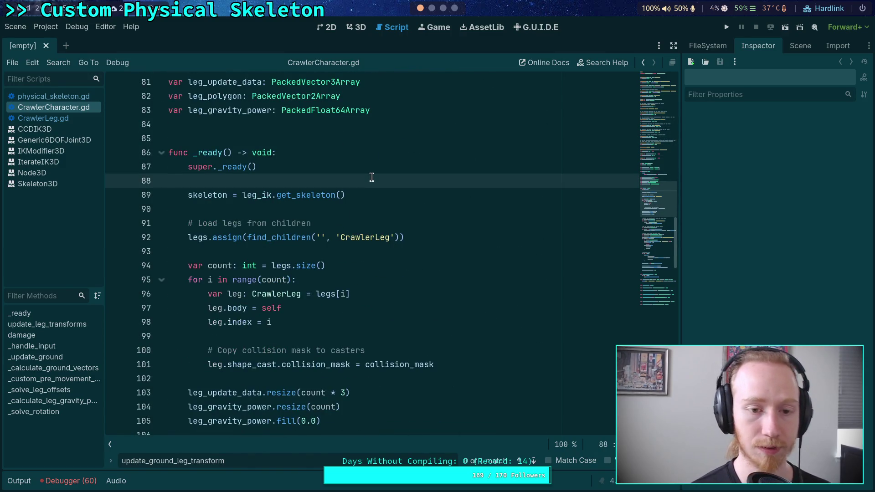
click(352, 155)
click(341, 166)
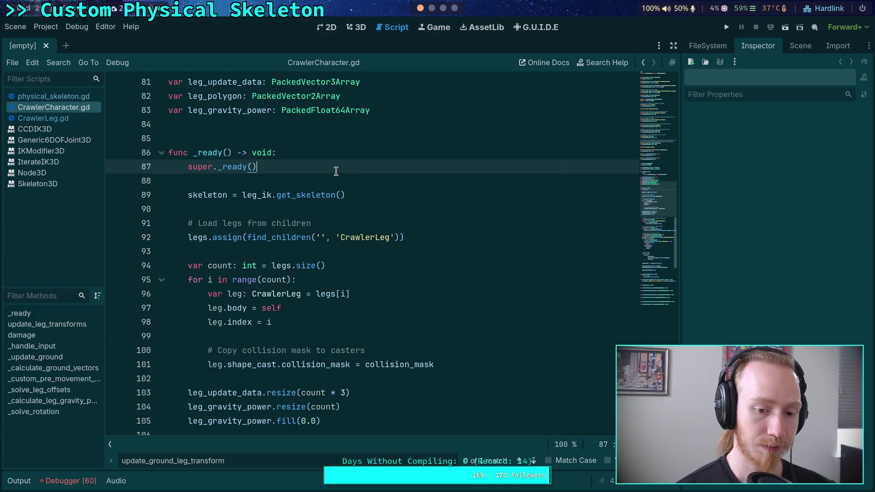
scroll(340, 124, up, 18)
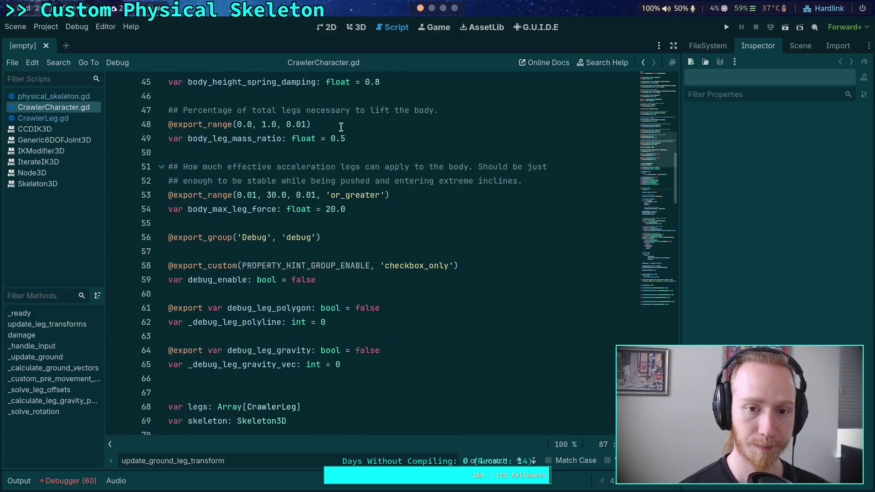
scroll(340, 124, up, 8)
click(393, 96)
right_click(394, 96)
click(434, 236)
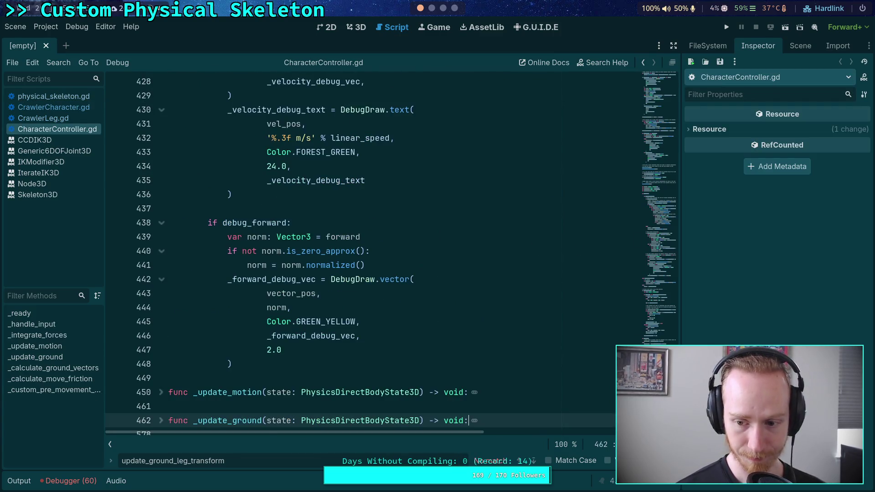
Review CharacterController.gd, then open player.gd from the player folder in the FileSystem dock
scroll(248, 234, up, 20)
scroll(248, 234, down, 20)
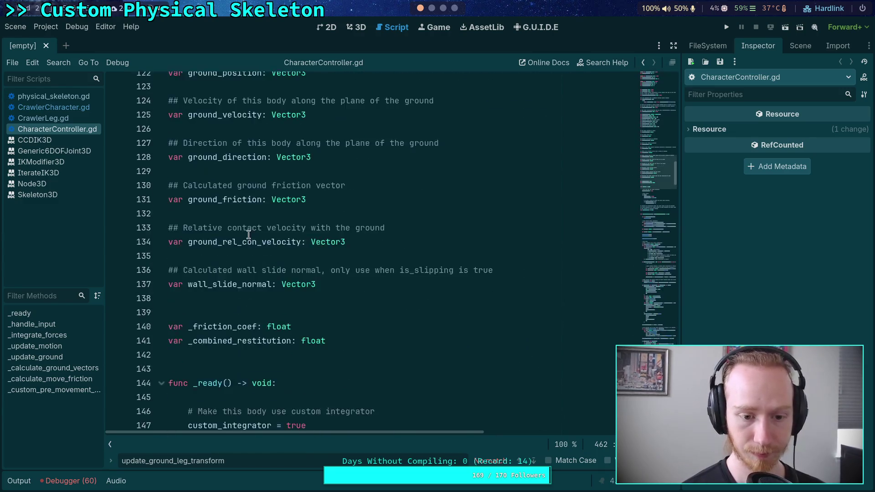
scroll(249, 235, down, 8)
scroll(241, 237, up, 2)
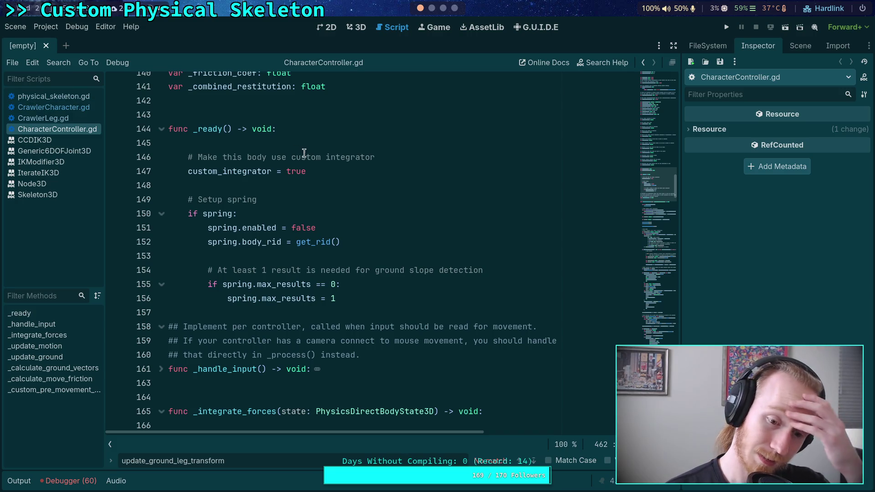
click(794, 50)
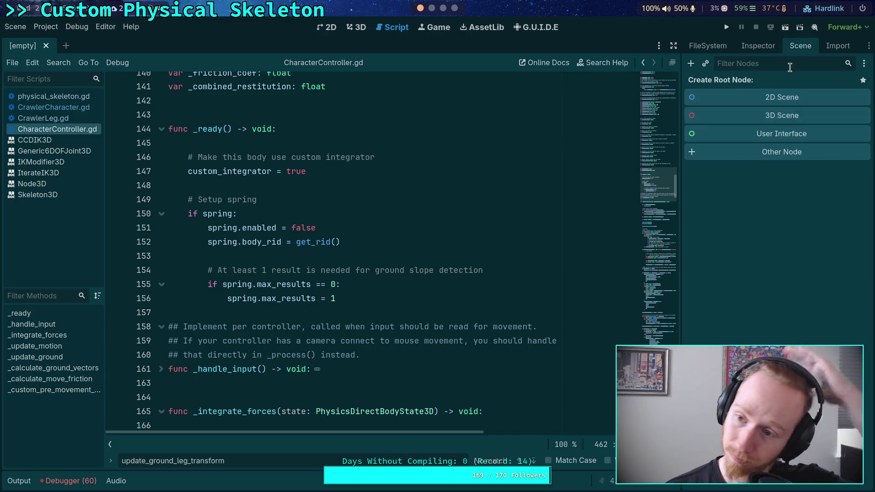
click(704, 44)
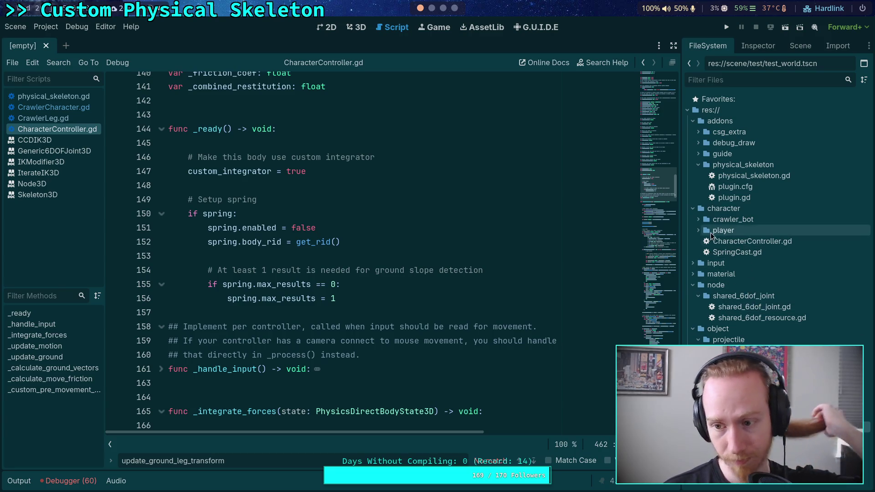
click(698, 231)
double_click(721, 243)
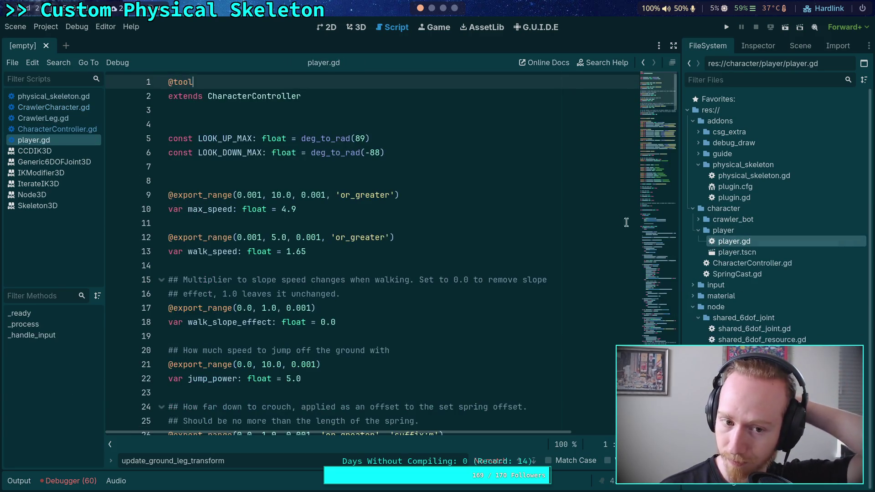
drag(667, 94, 660, 212)
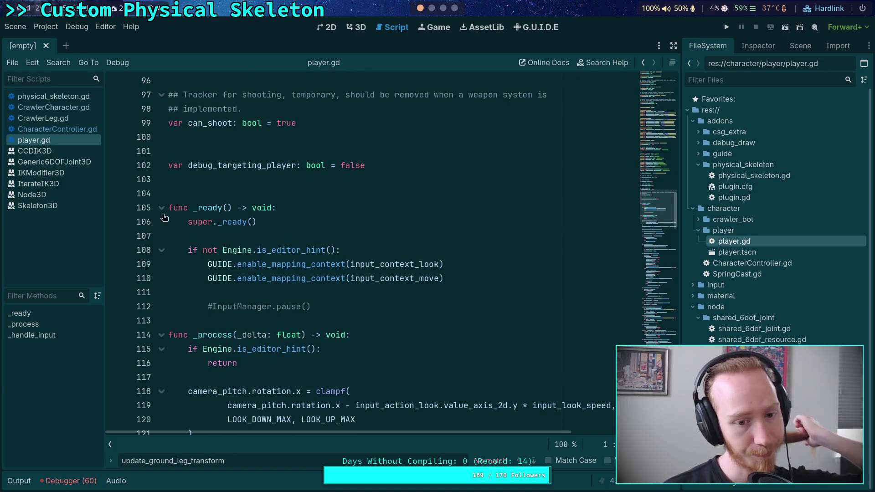
Return to CrawlerCharacter.gd and place the caret on blank line 88 of _ready
click(55, 129)
click(54, 107)
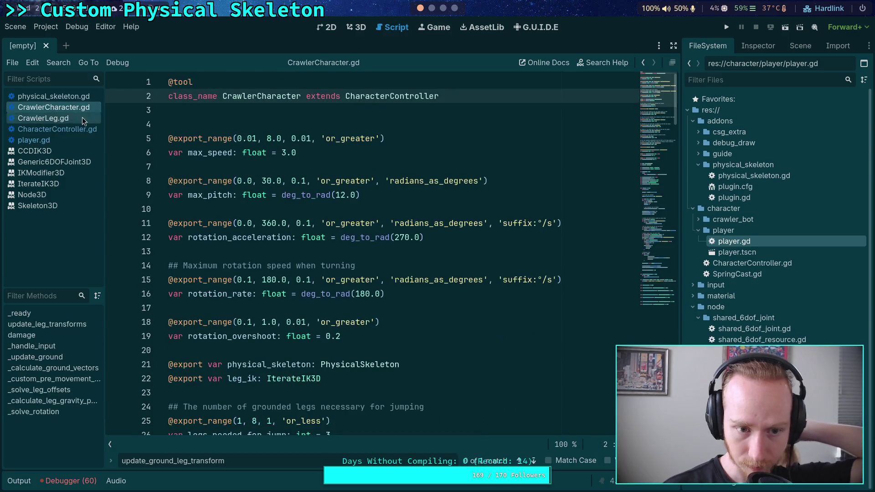
scroll(310, 240, down, 20)
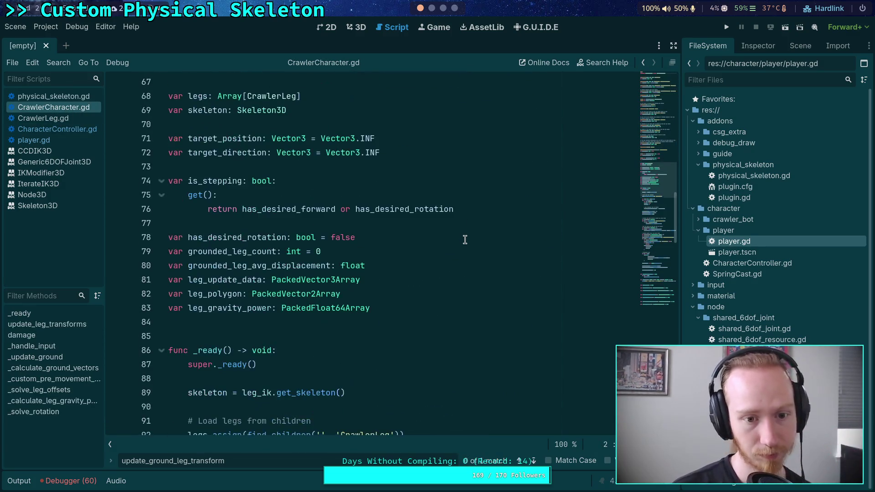
click(370, 168)
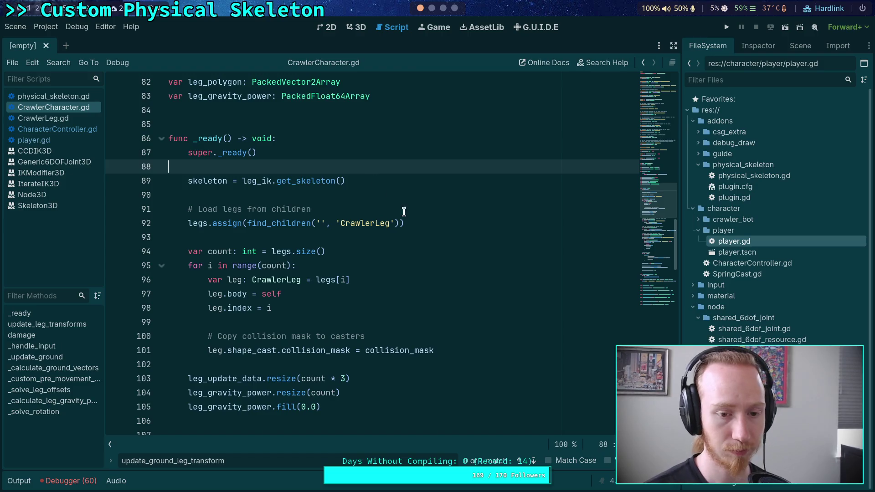
Add 'if Engine.is_editor_hint(): return' on a new line after super._ready()
key(Return)
text(if)
text(ng)
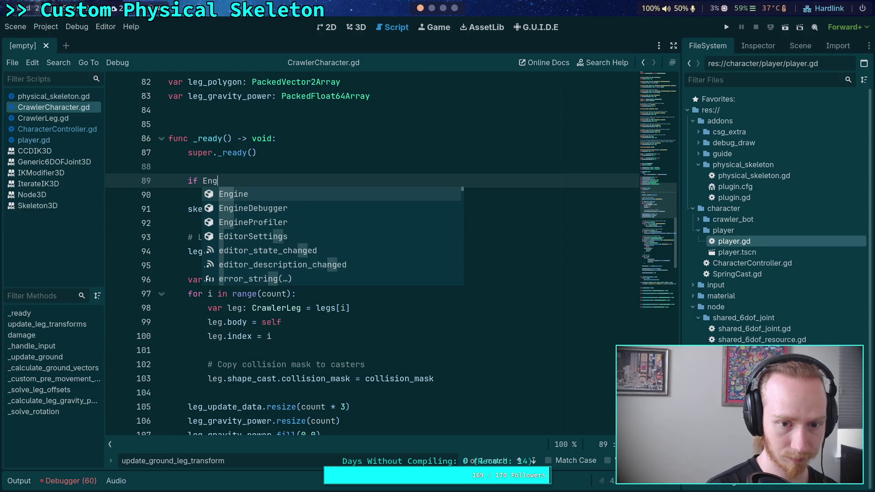
text(ine.is-)
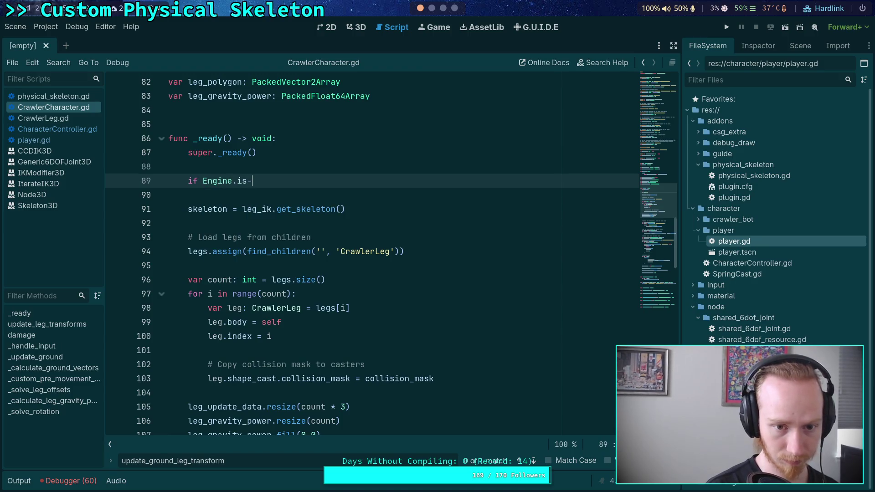
text(_ed)
key(Return)
text(:)
key(Return)
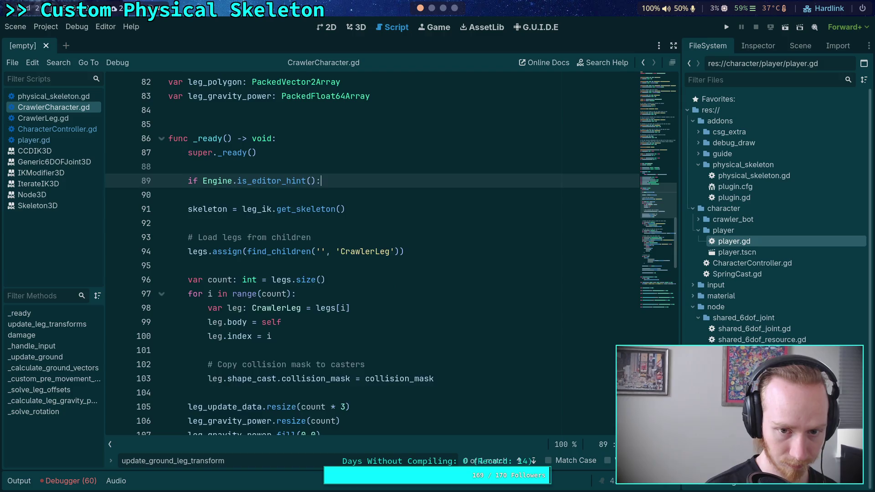
text(return)
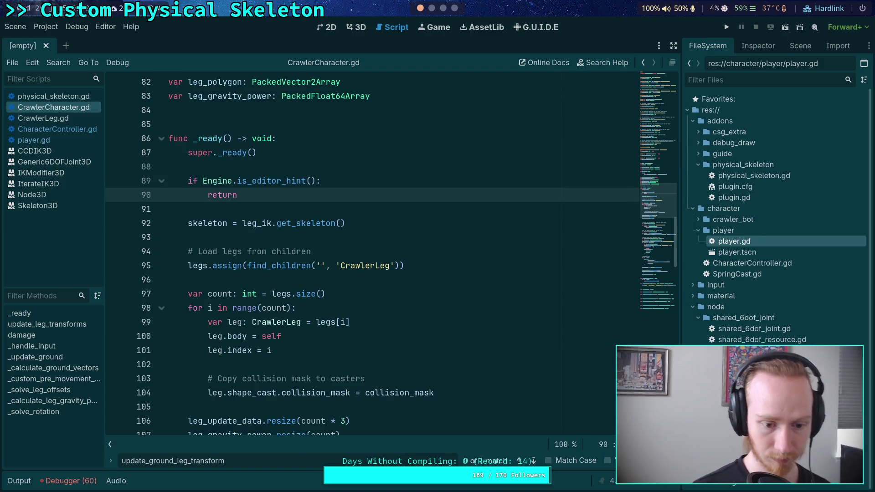
Remove the extra blank line before rigid body collection, close the find bar, and select test_world
scroll(416, 310, down, 4)
click(416, 310)
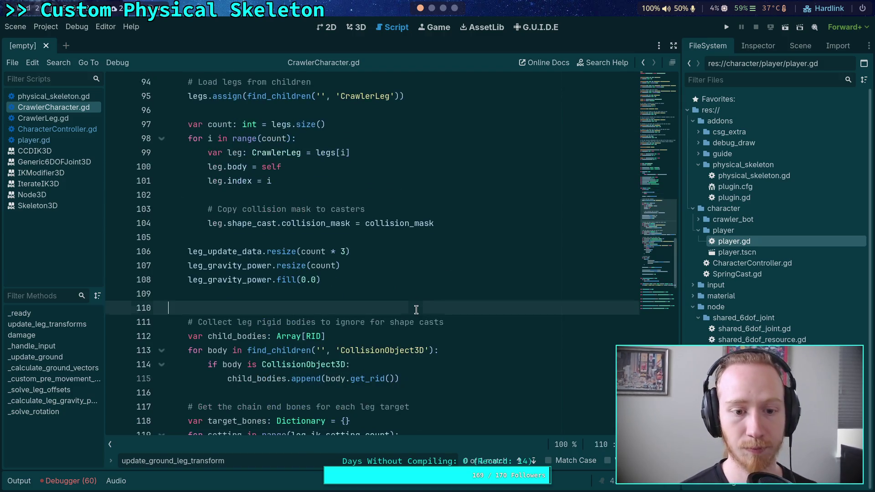
scroll(416, 310, down, 3)
key(Up)
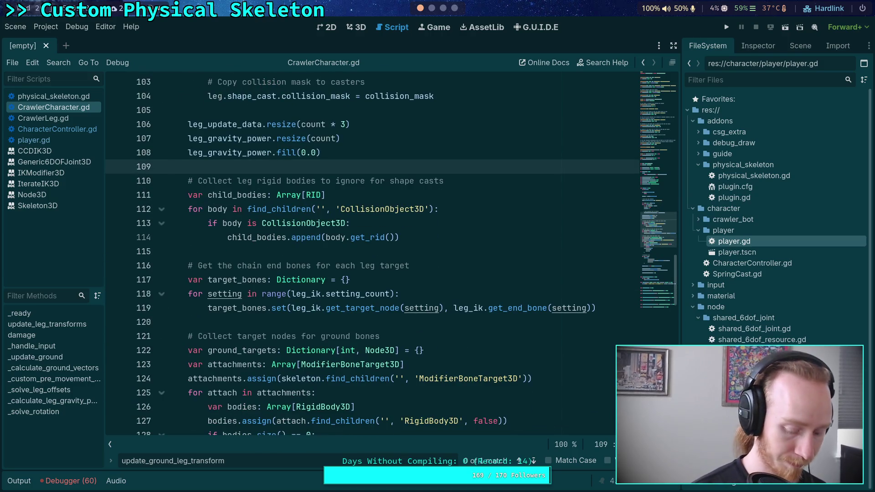
key(Escape)
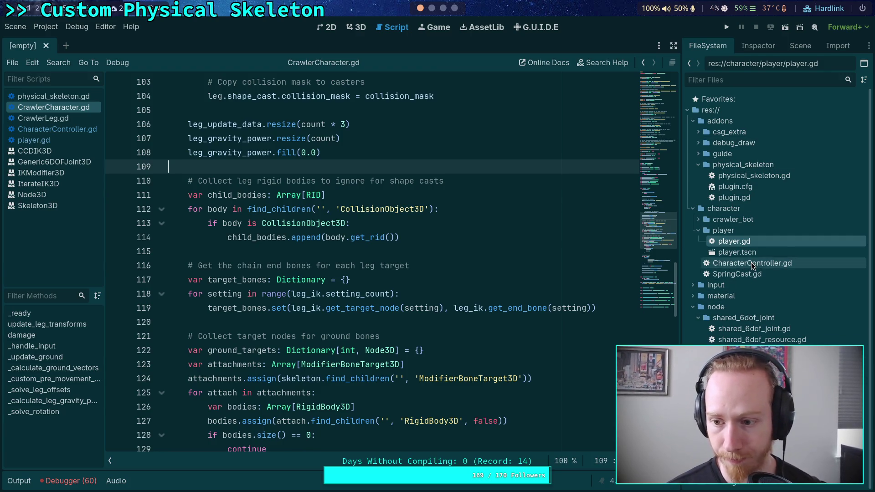
click(752, 411)
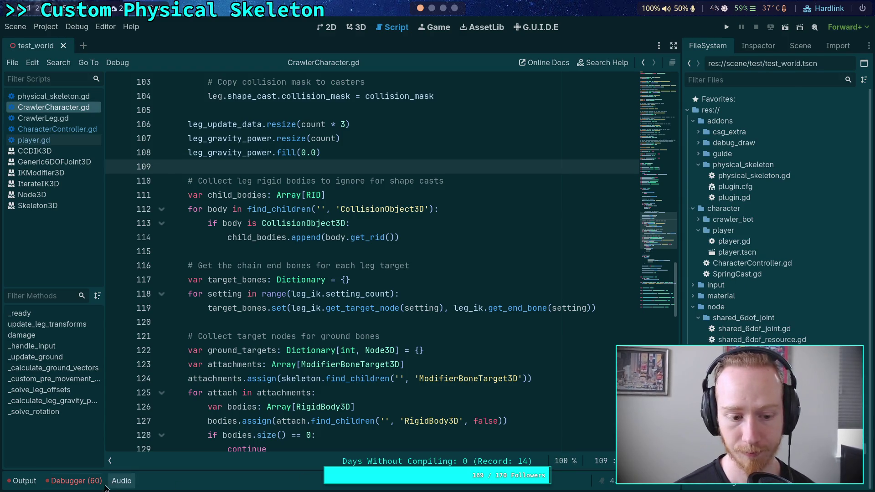
Open test_world in the 3D view, open big_crawler_bot, and jump to CrawlerLeg.gd line 220
click(19, 481)
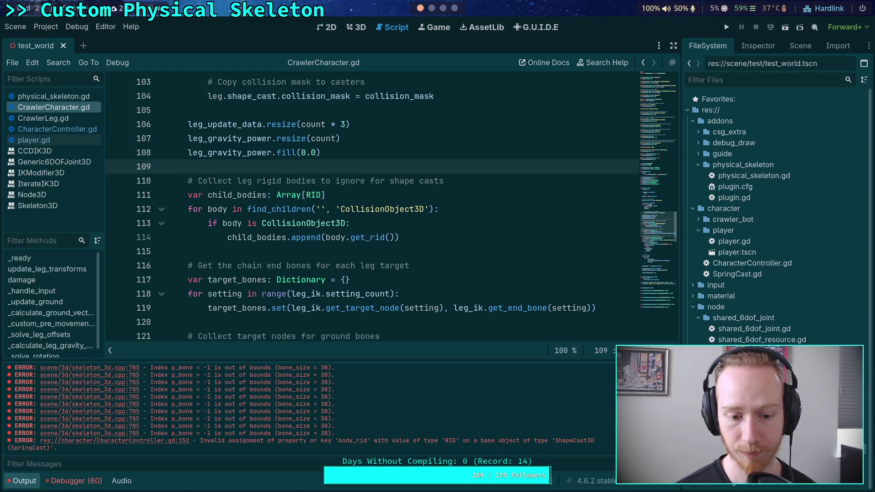
click(356, 27)
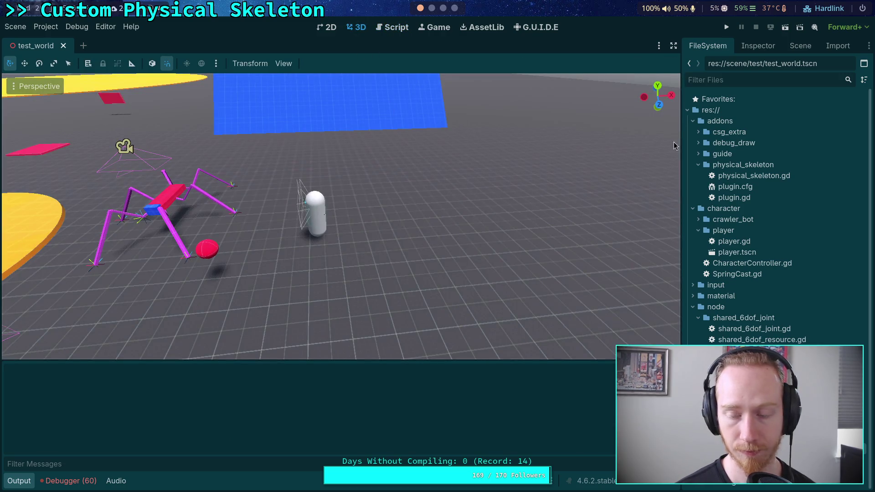
click(800, 45)
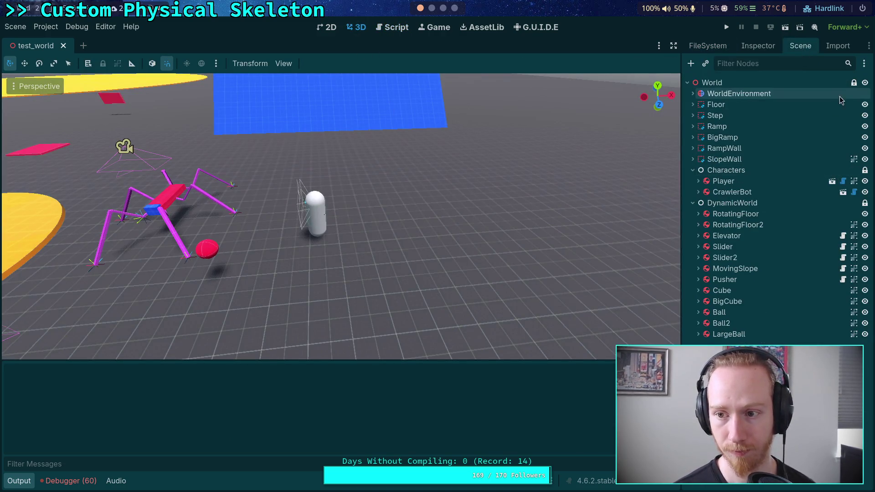
click(843, 191)
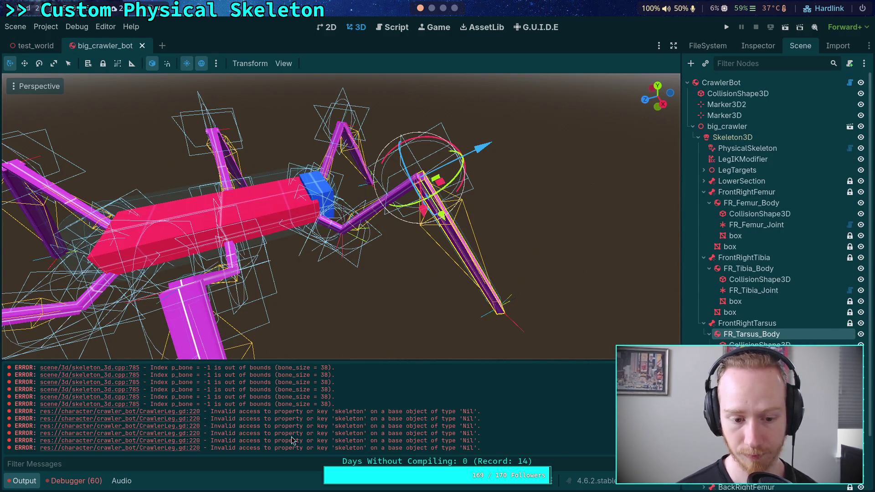
click(186, 412)
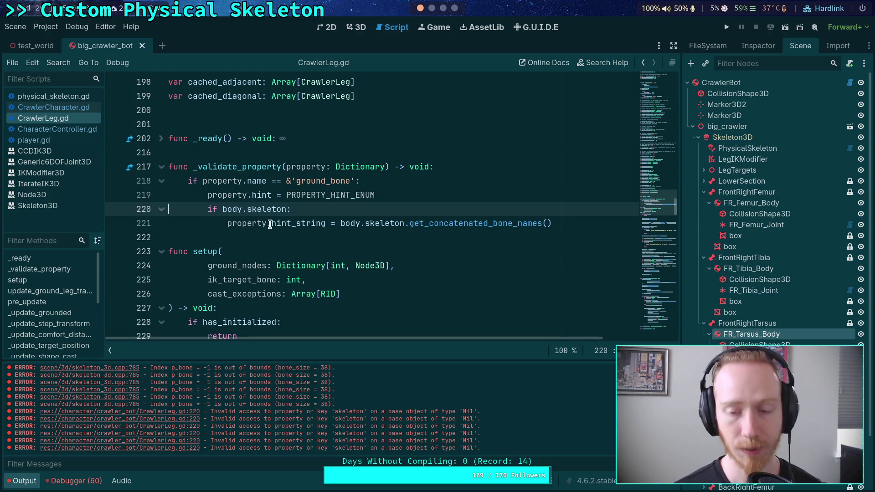
Move the skeleton assignment above the editor-hint check in CrawlerCharacter's _ready
click(54, 108)
scroll(262, 243, up, 6)
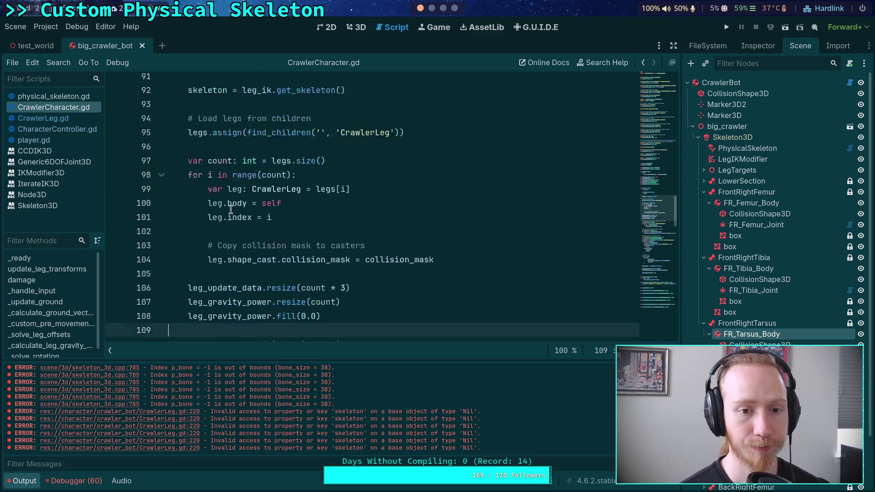
scroll(269, 233, up, 2)
click(386, 267)
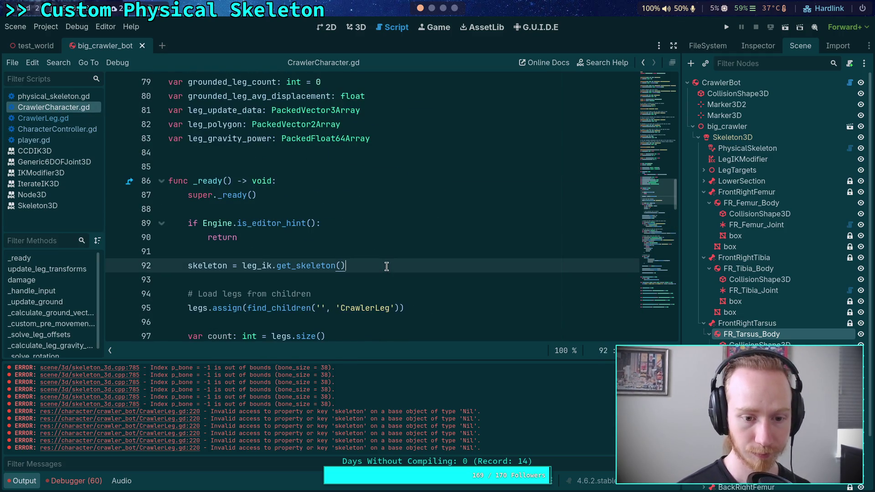
key(Up)
key(Up)
key(shift+Up)
key(shift+Up)
key(alt+Down)
key(alt+Down)
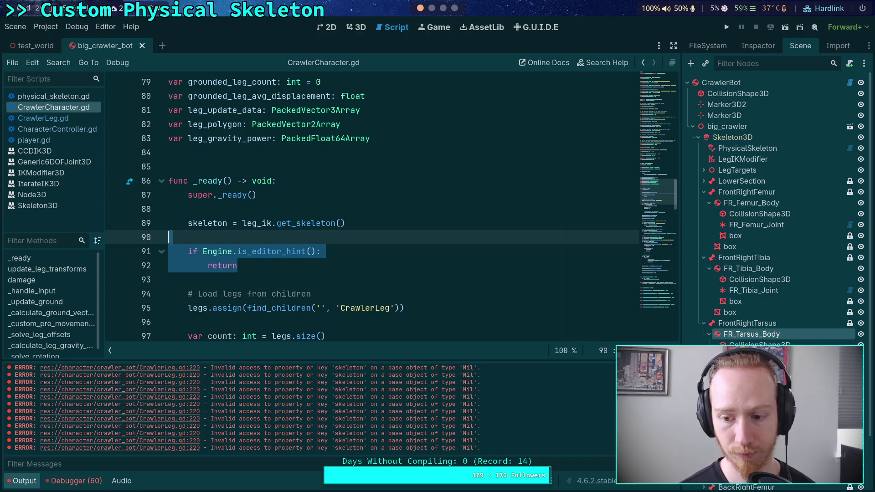
click(462, 310)
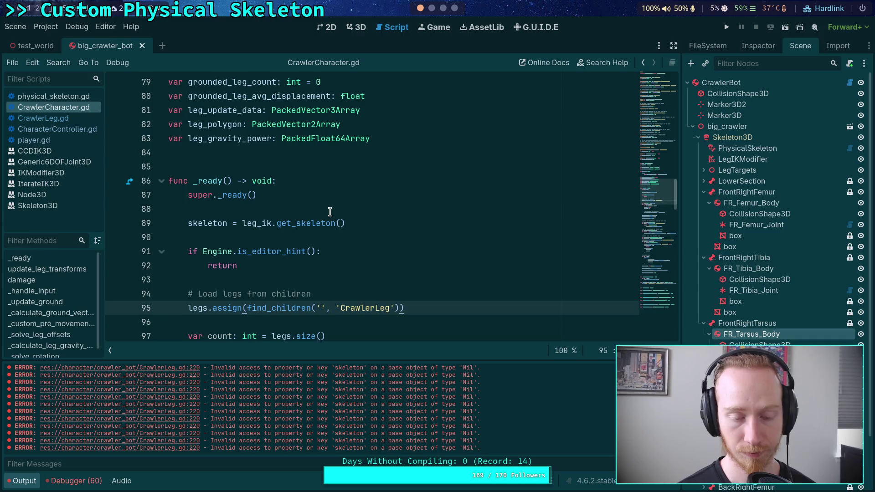
scroll(324, 209, up, 15)
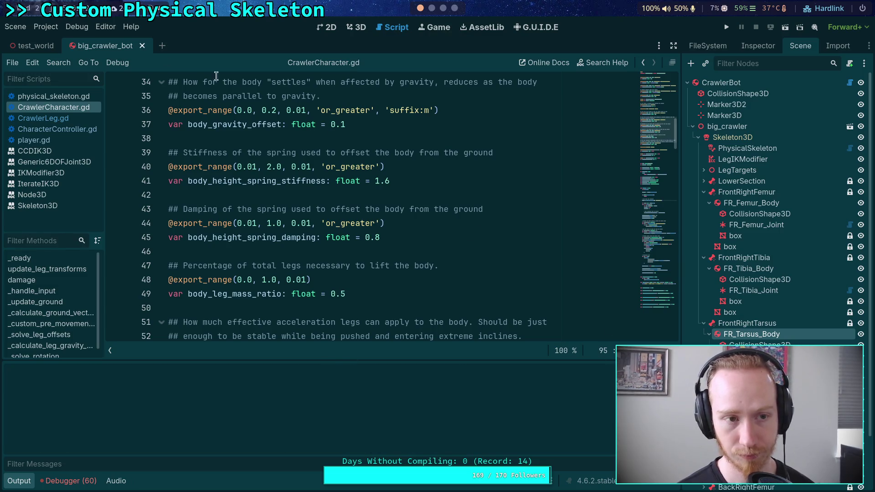
Reload the saved crawler scene and check CrawlerLeg.gd's erroring line 220
click(18, 29)
click(67, 222)
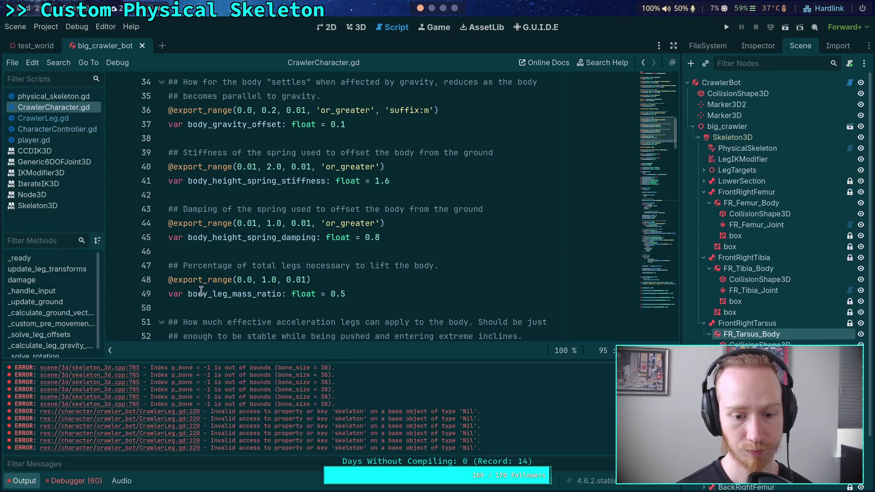
scroll(405, 297, down, 10)
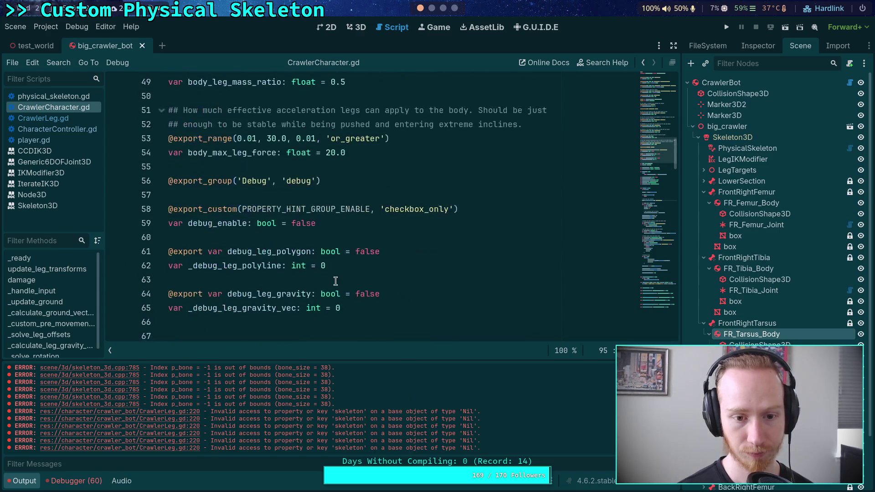
scroll(336, 282, down, 6)
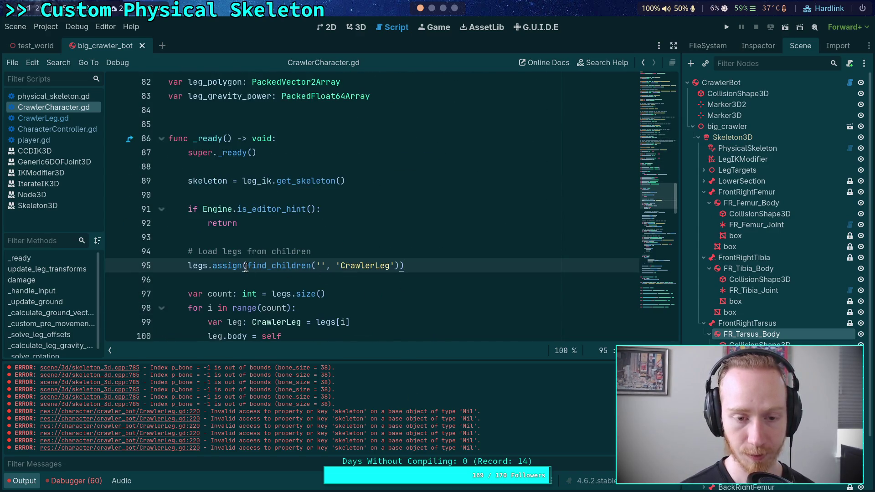
click(43, 118)
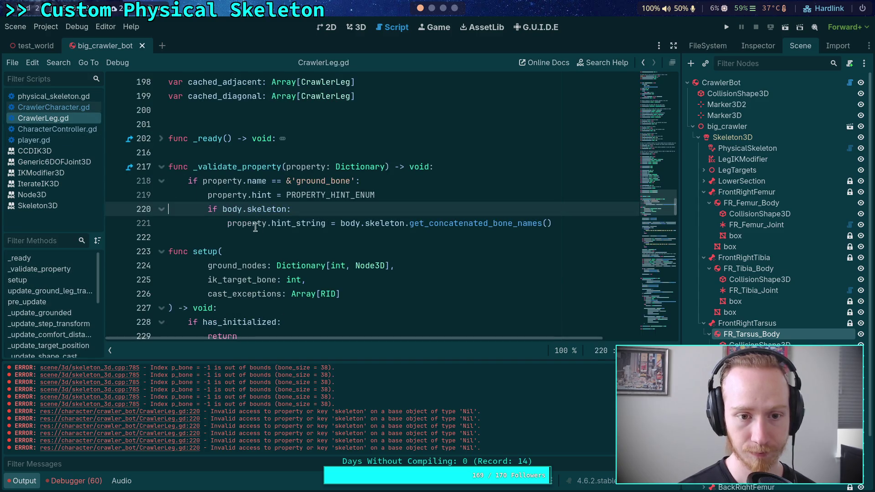
scroll(255, 227, down, 7)
key(alt+Left)
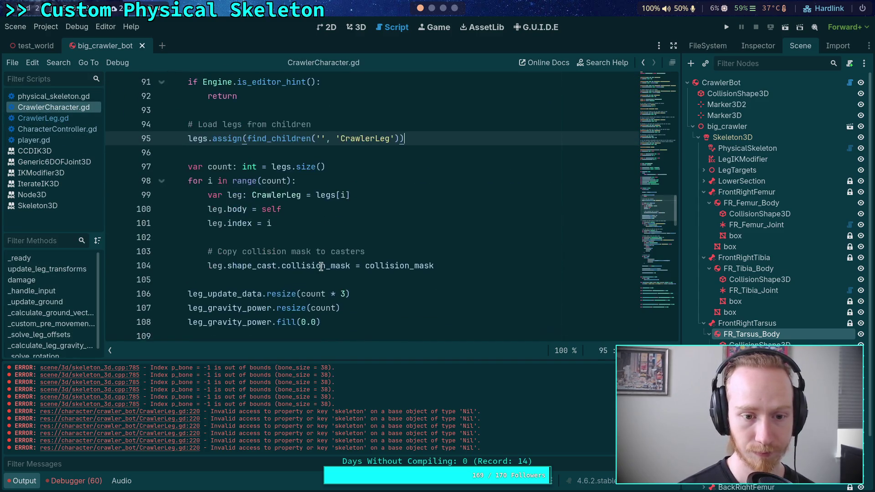
scroll(321, 266, up, 4)
Move the editor-hint check back above the skeleton line, save, and recheck CrawlerLeg.gd line 220
drag(263, 266, 112, 248)
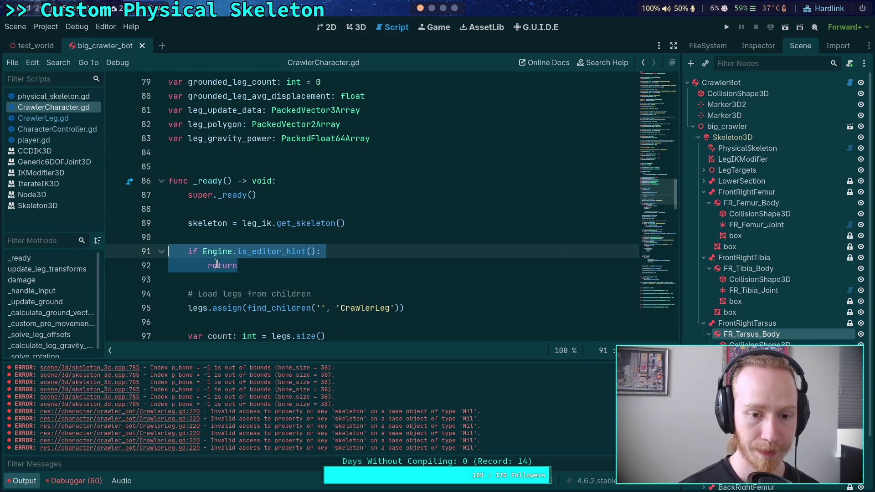
key(shift+Up)
key(alt+Up)
key(alt+Up)
key(ctrl+s)
click(76, 118)
scroll(362, 223, up, 8)
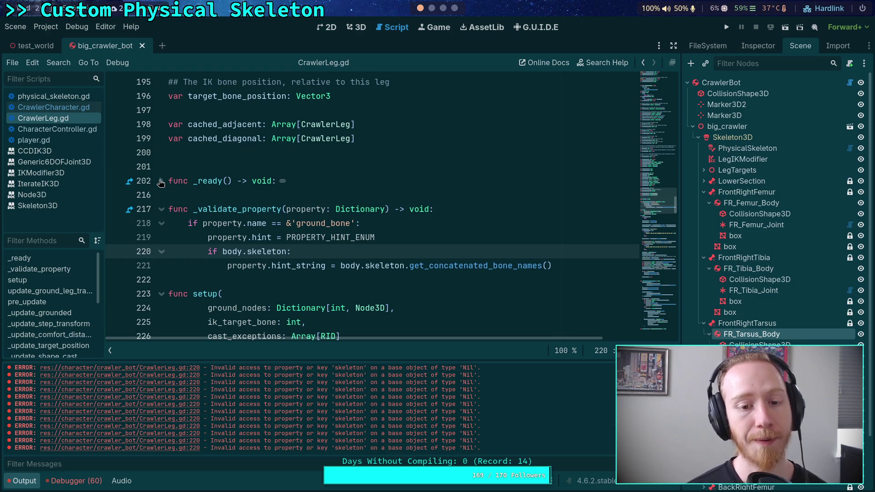
click(69, 109)
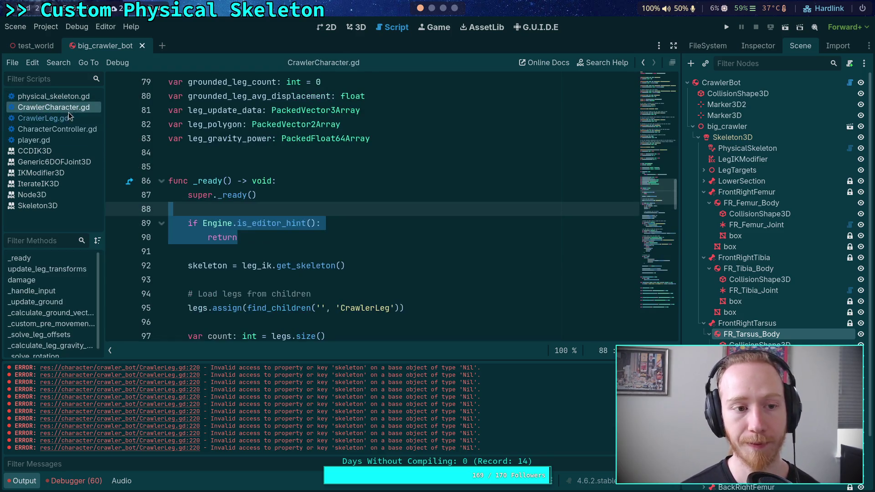
Move the editor-hint return below the leg setup loop and collision-mask copy, then save
scroll(313, 238, down, 5)
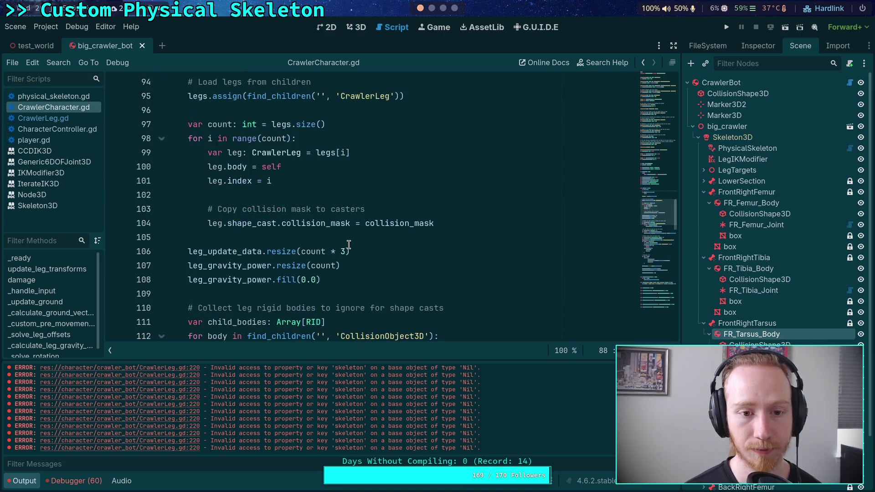
scroll(349, 244, down, 2)
scroll(348, 245, up, 3)
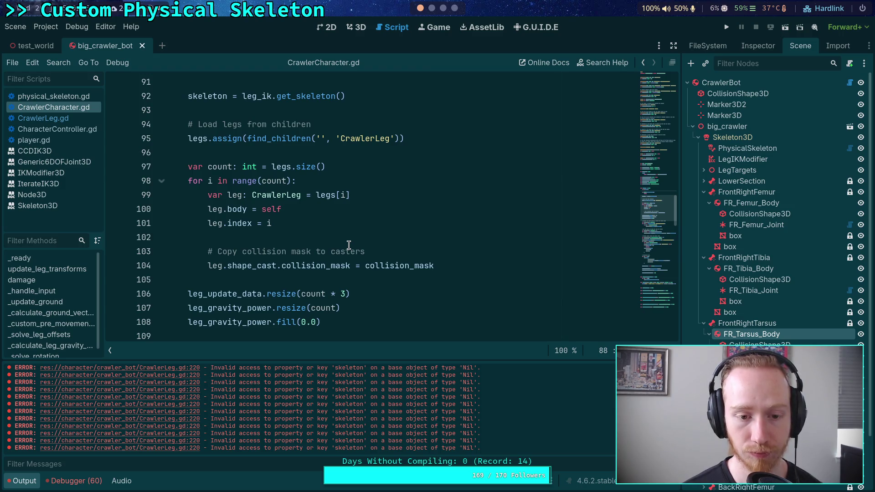
scroll(349, 245, up, 2)
scroll(418, 211, down, 2)
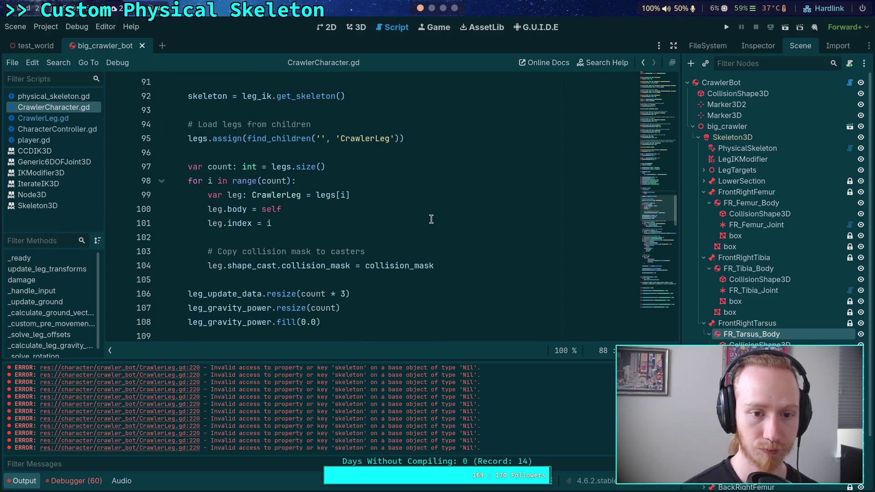
key(alt+Down)
key(alt+Down)
key(alt+Down)
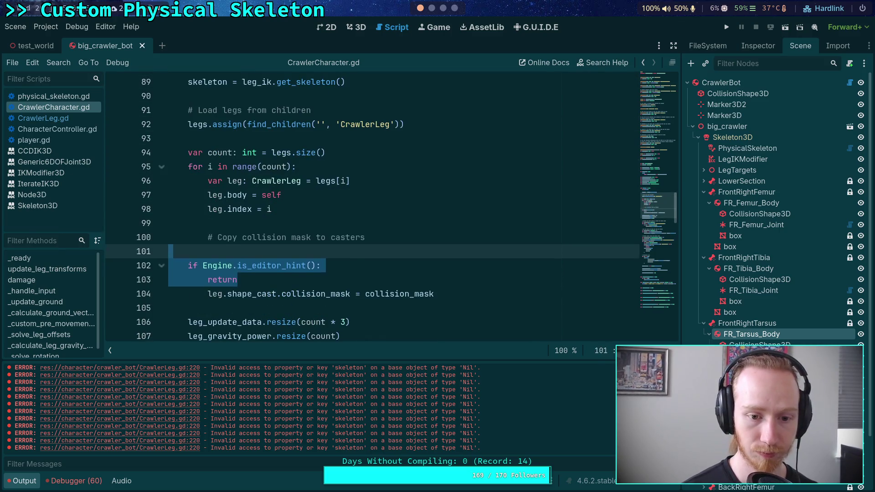
key(alt+Down)
key(ctrl+s)
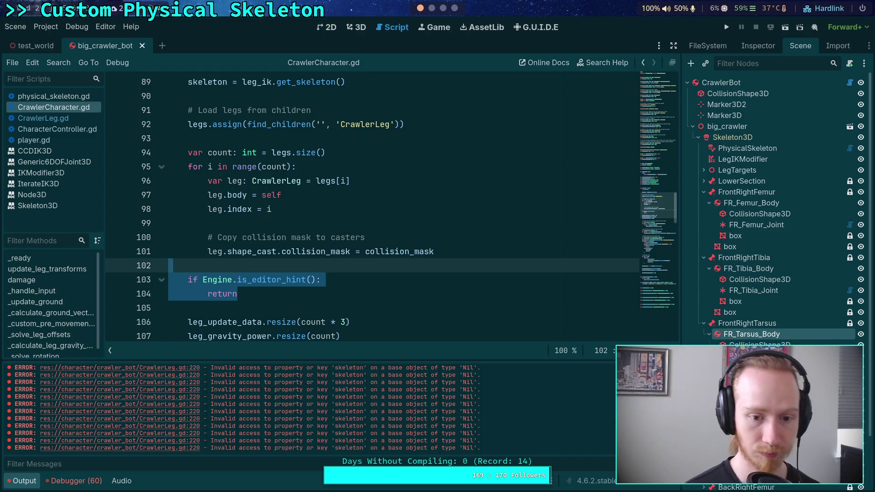
click(433, 178)
Reload the crawler scene with Scene > Reload Saved Scene
click(46, 26)
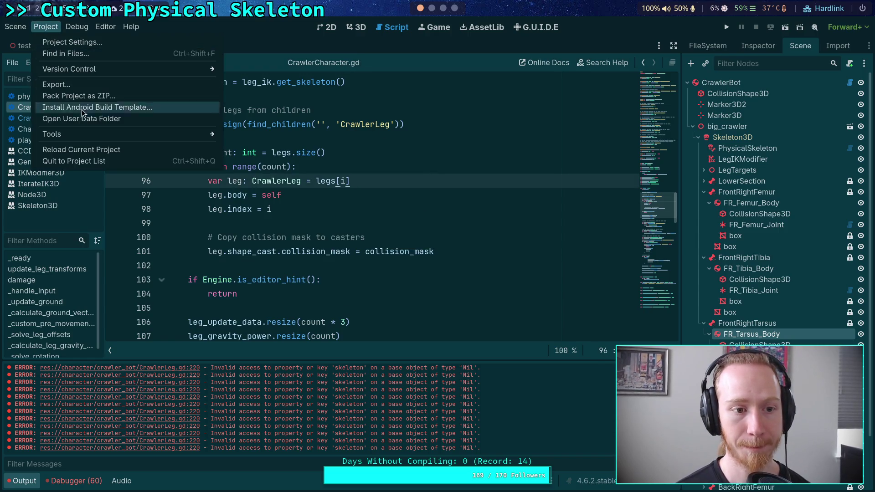
mouse_move(15, 27)
click(46, 222)
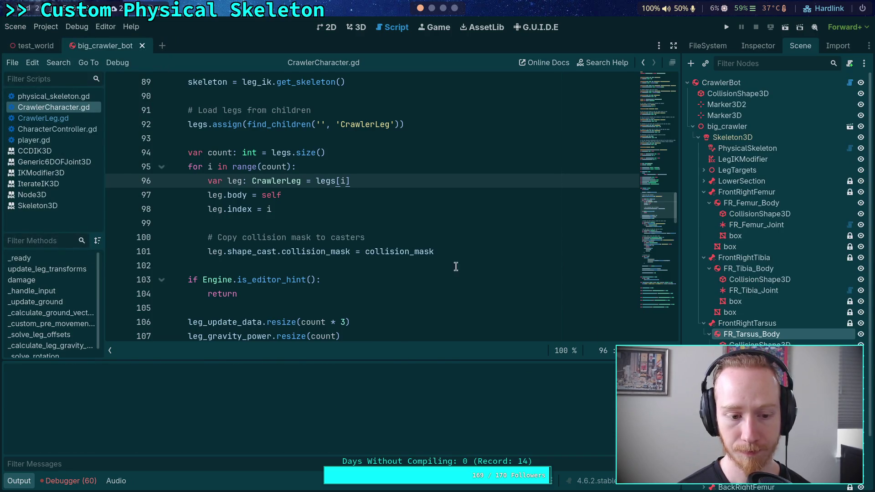
click(15, 26)
click(91, 227)
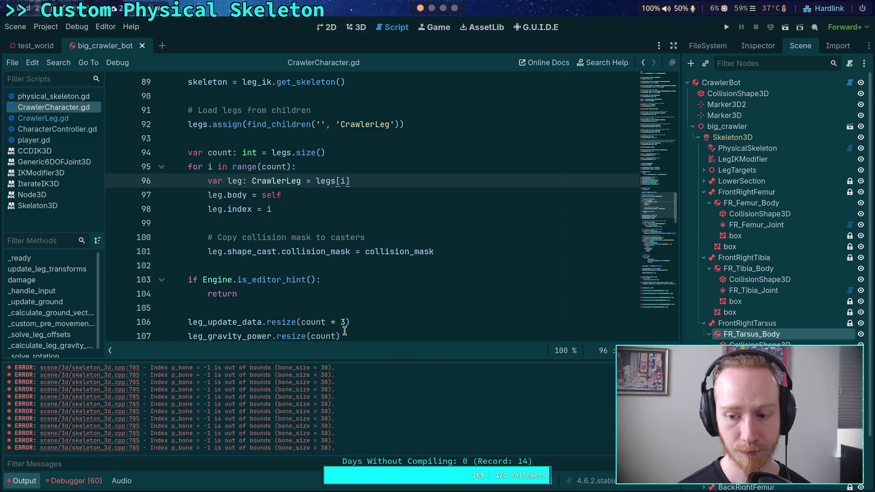
Run the project, watch the crawler in the game window, then stop it and check the output
click(727, 26)
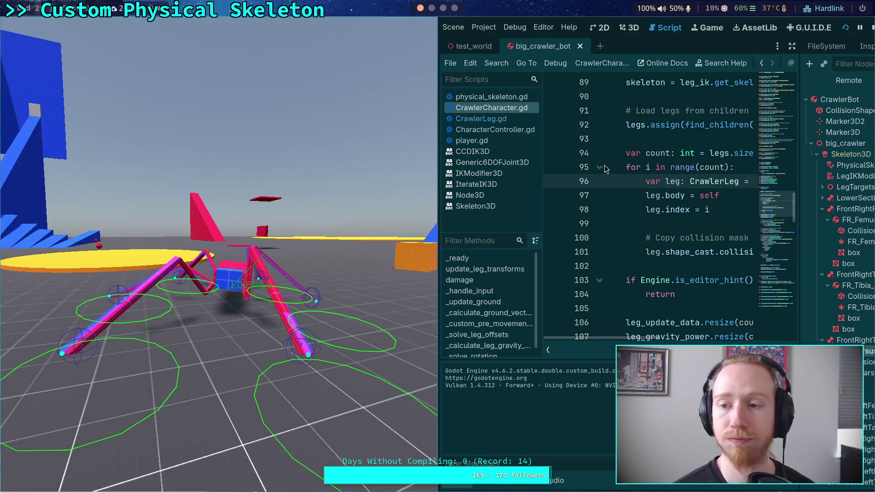
click(871, 29)
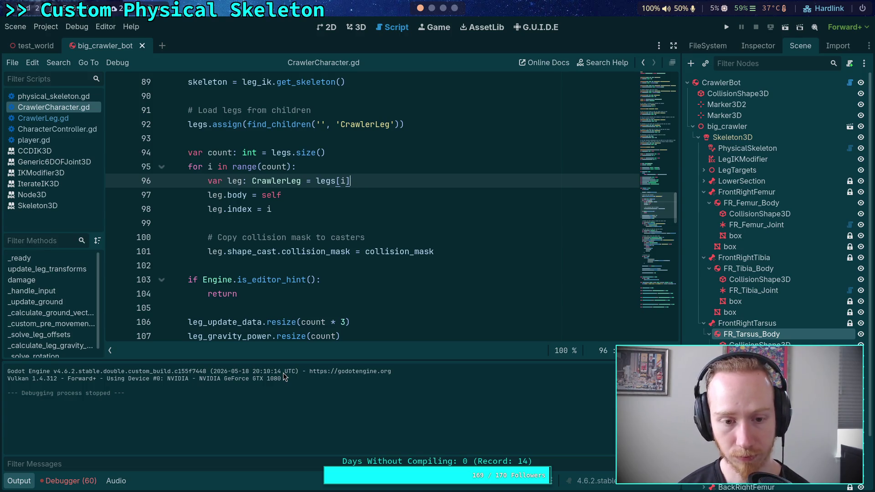
scroll(284, 278, down, 20)
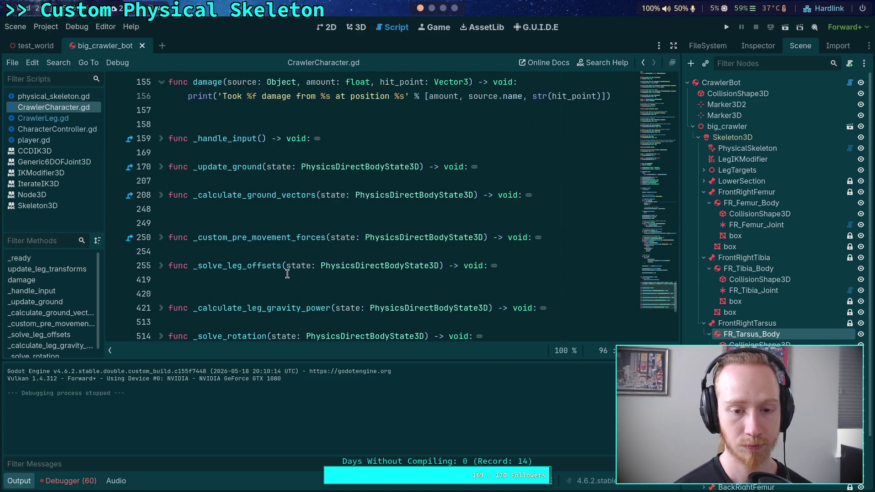
scroll(288, 273, down, 5)
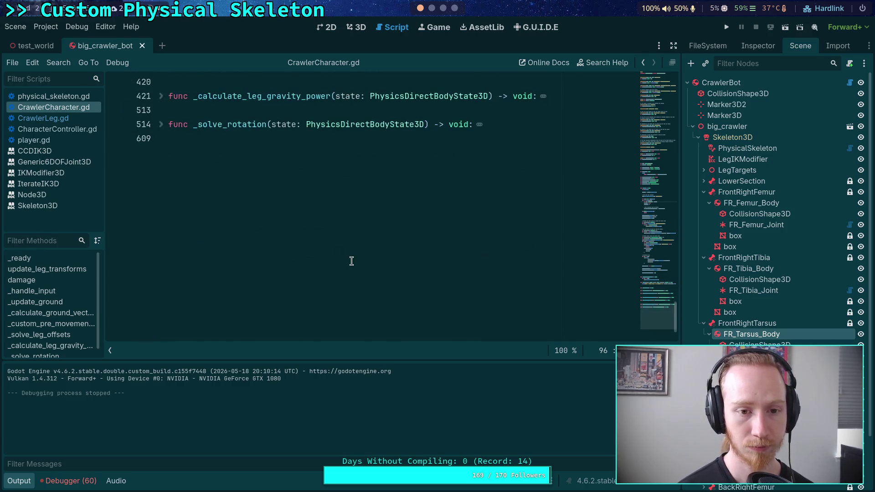
click(727, 27)
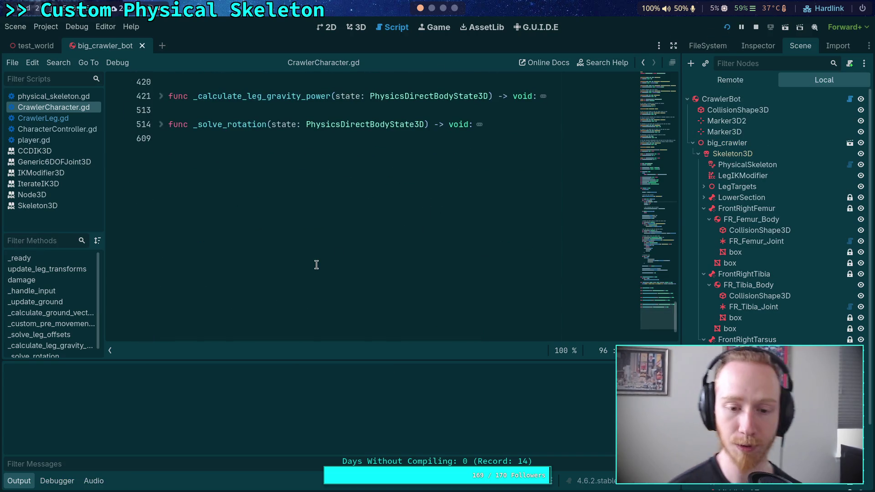
click(753, 29)
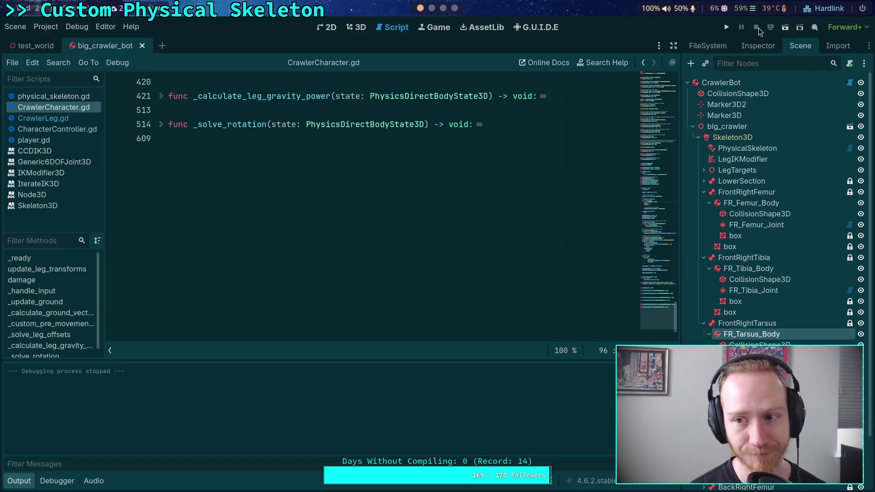
click(728, 27)
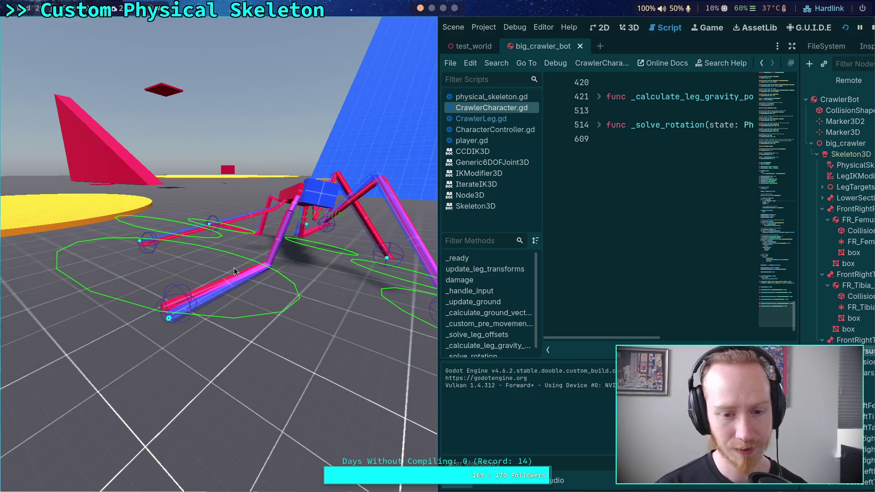
key(F8)
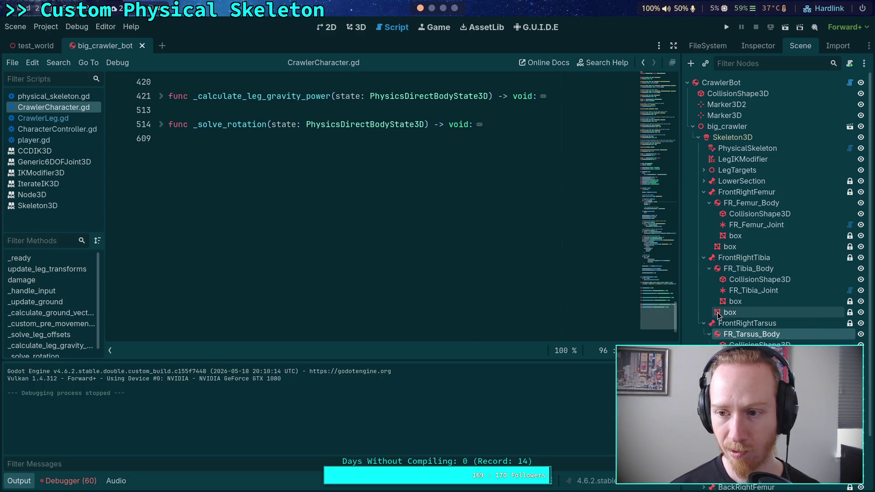
Show the LegIKModifier's Joints in a widened Inspector, including FrontLeftCoxa's 60-degree Z limit, beside the 3D view
click(742, 160)
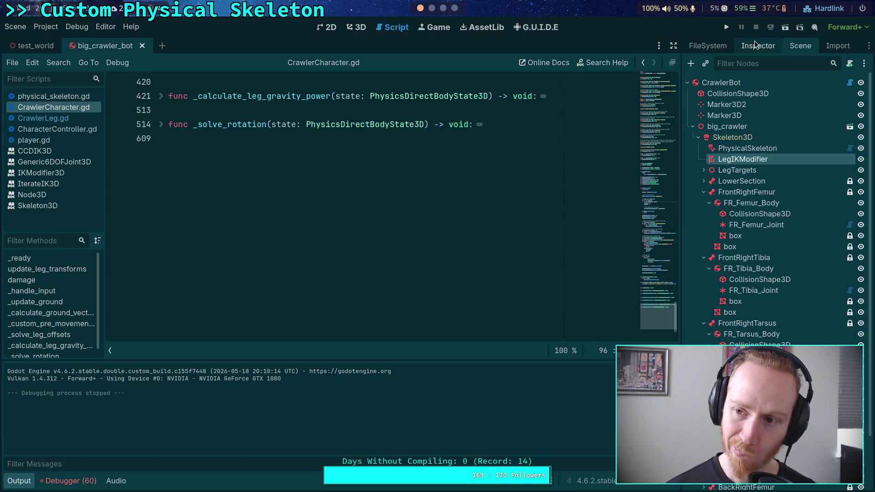
click(754, 45)
drag(682, 253, 557, 258)
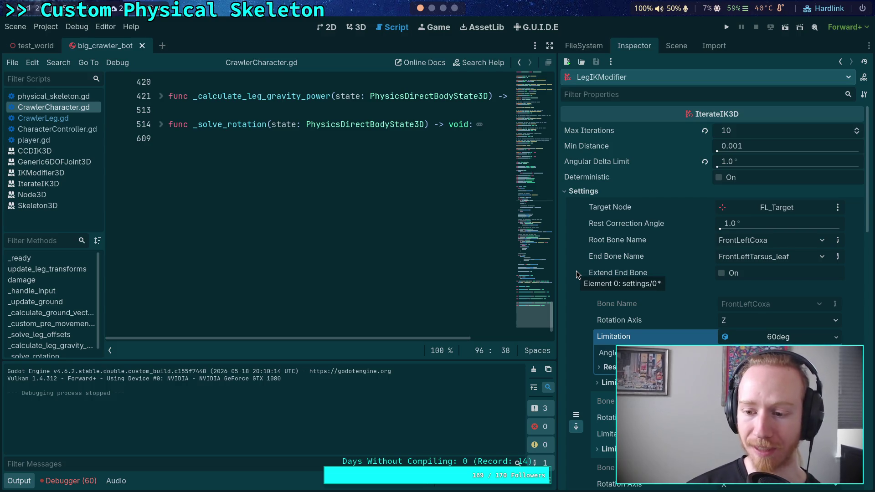
scroll(630, 299, down, 2)
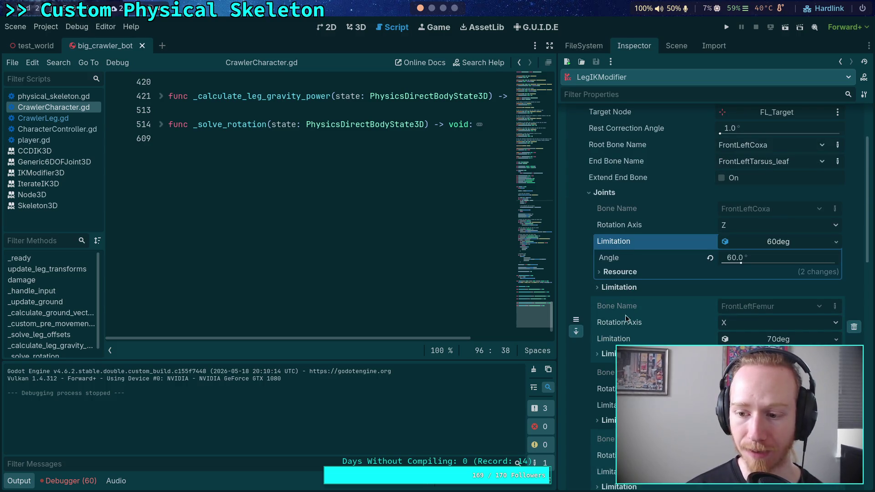
scroll(629, 319, down, 1)
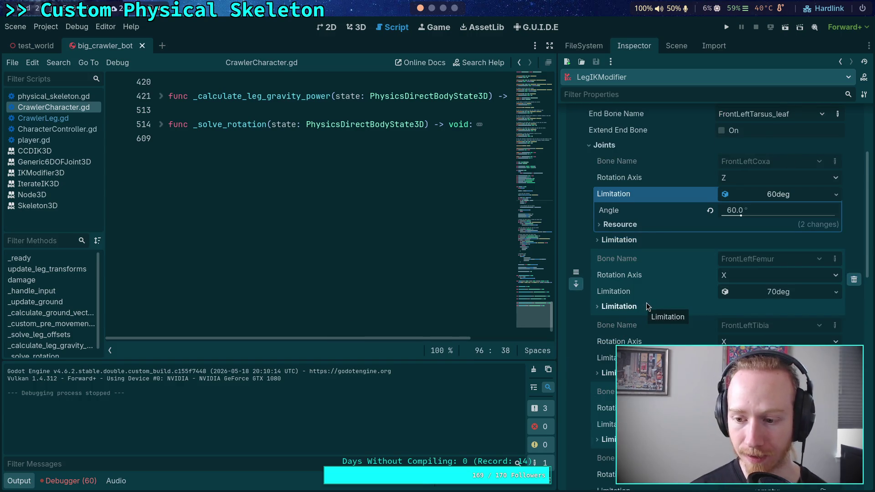
scroll(646, 304, down, 1)
scroll(647, 303, up, 2)
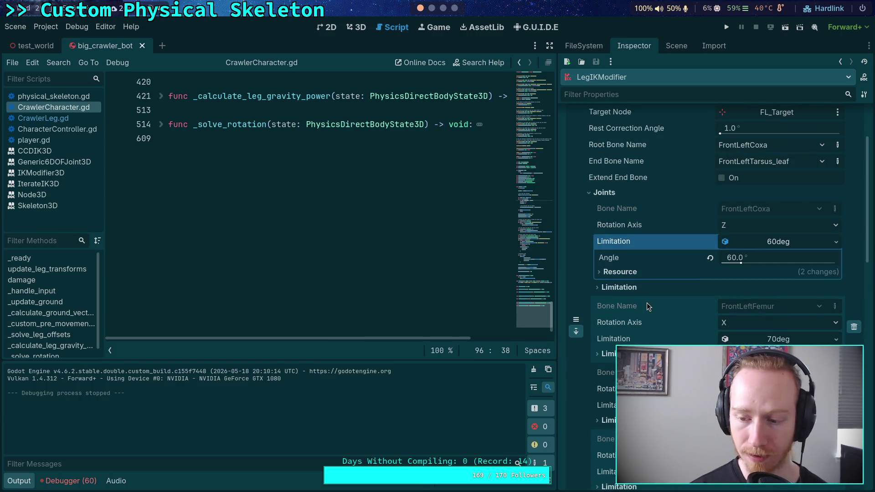
click(357, 29)
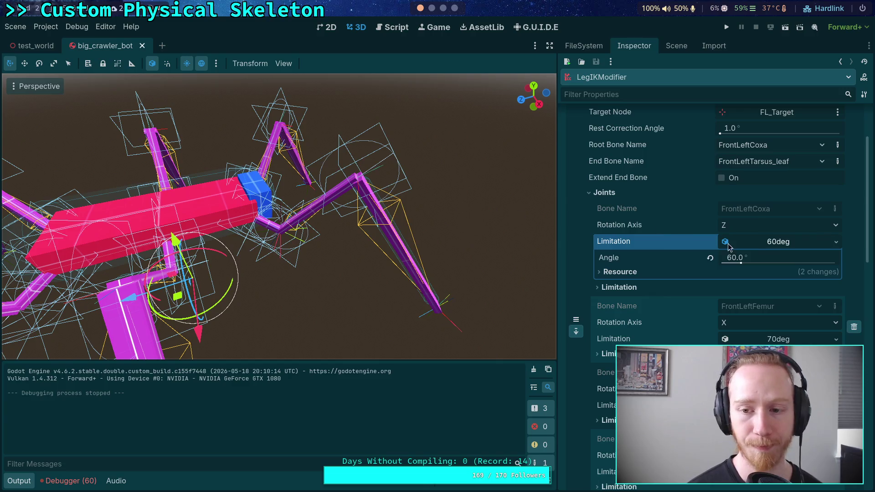
Collapse the IK settings, uncheck Mutable Bone Axes on LegIKModifier, then save and run the crawler test
scroll(658, 319, up, 4)
click(606, 191)
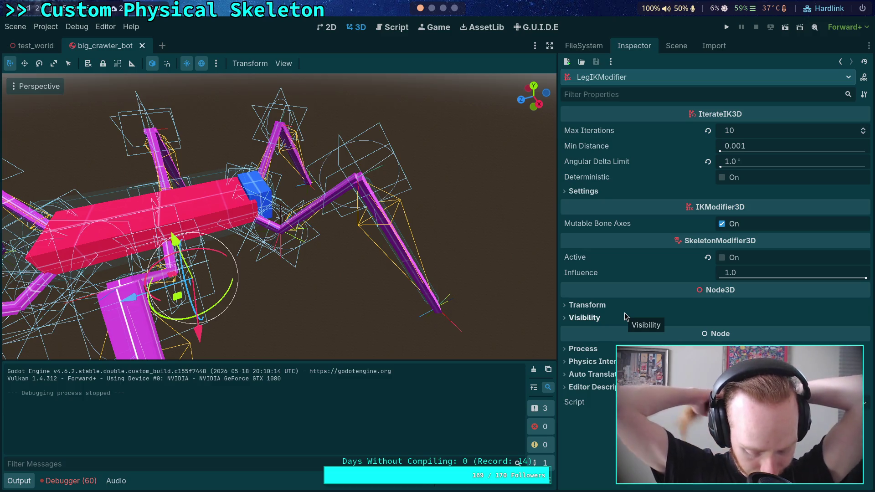
mouse_move(655, 296)
click(722, 224)
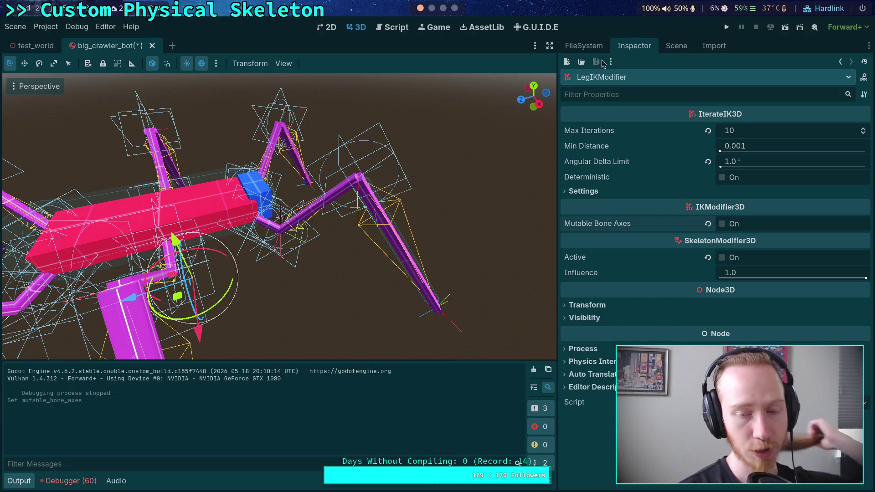
click(727, 27)
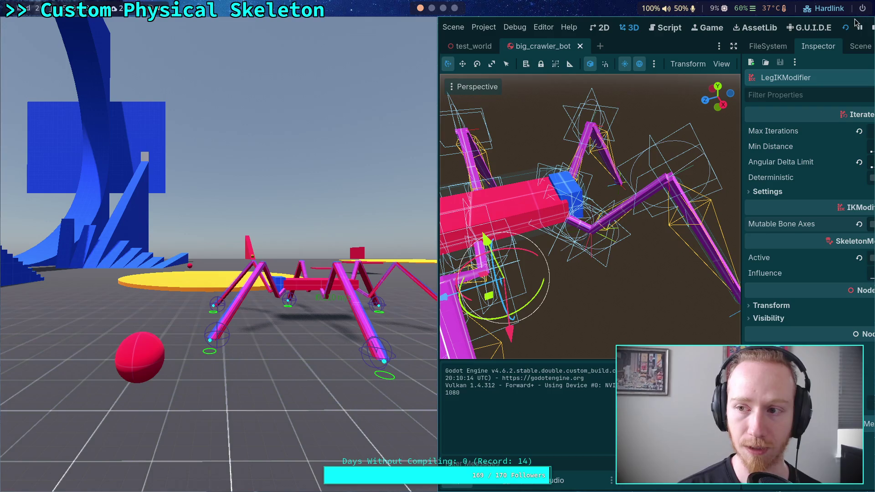
Stop the game, run the crawler test again with F5, then stop it to return to the editor
click(873, 27)
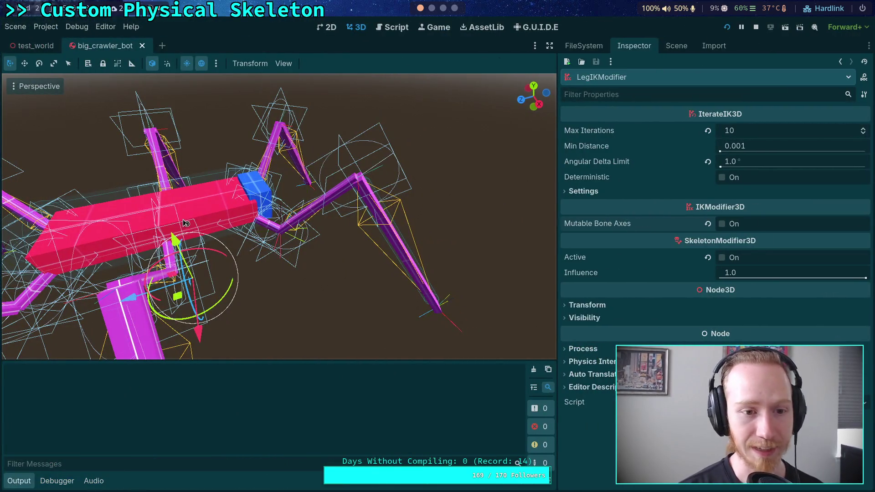
key(F5)
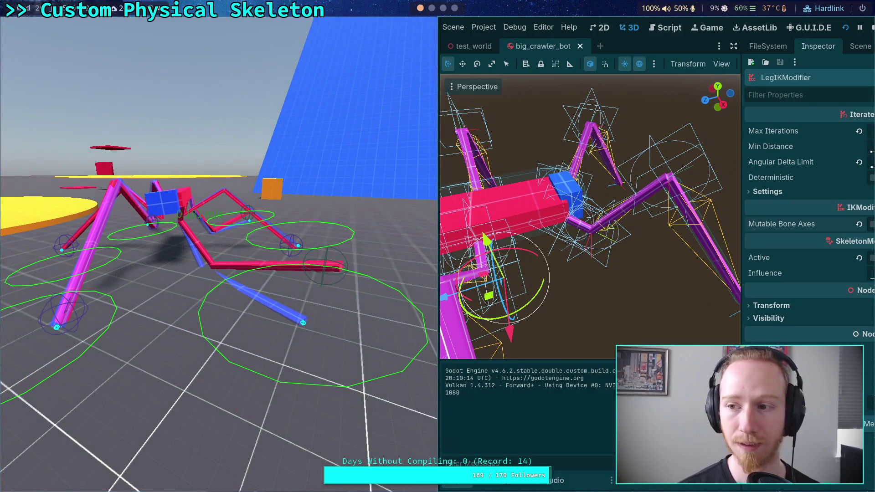
click(872, 28)
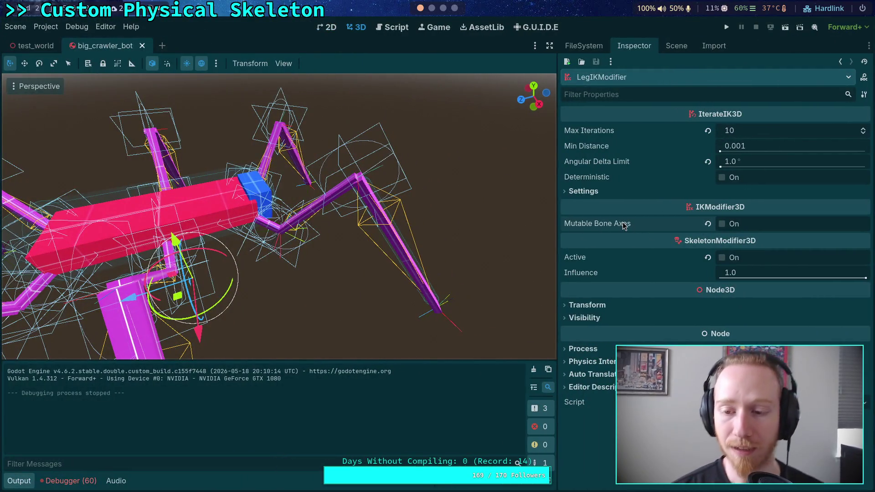
mouse_move(624, 226)
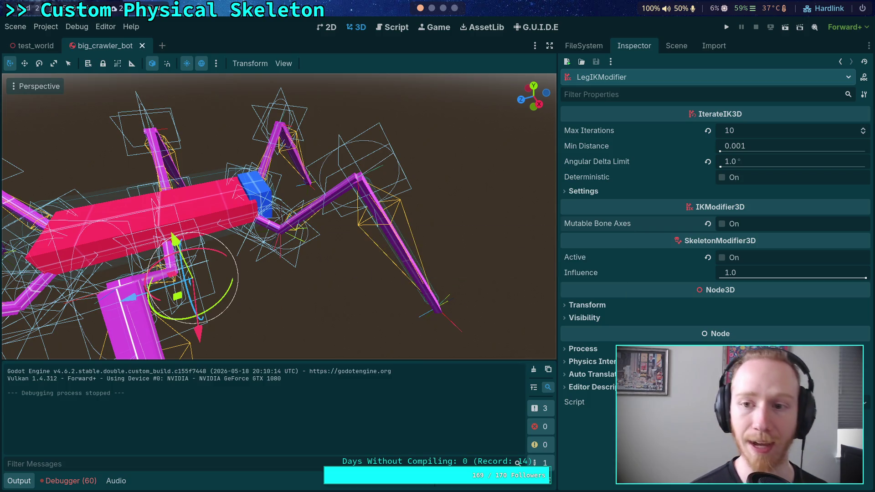
Run the crawler test from the test_world scene with F6, then stop it
click(35, 46)
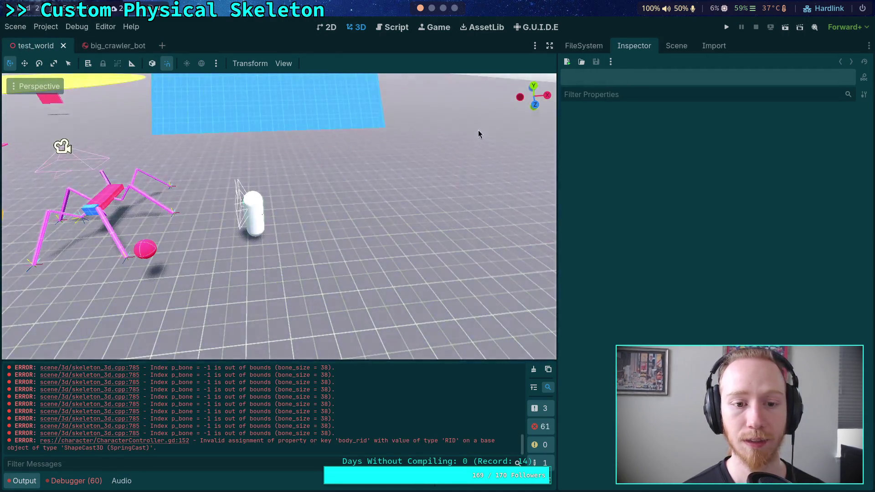
key(F6)
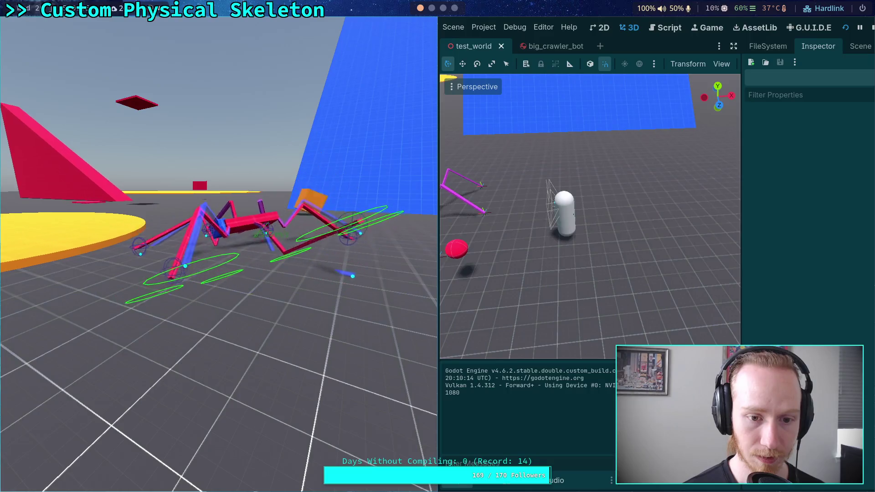
click(871, 23)
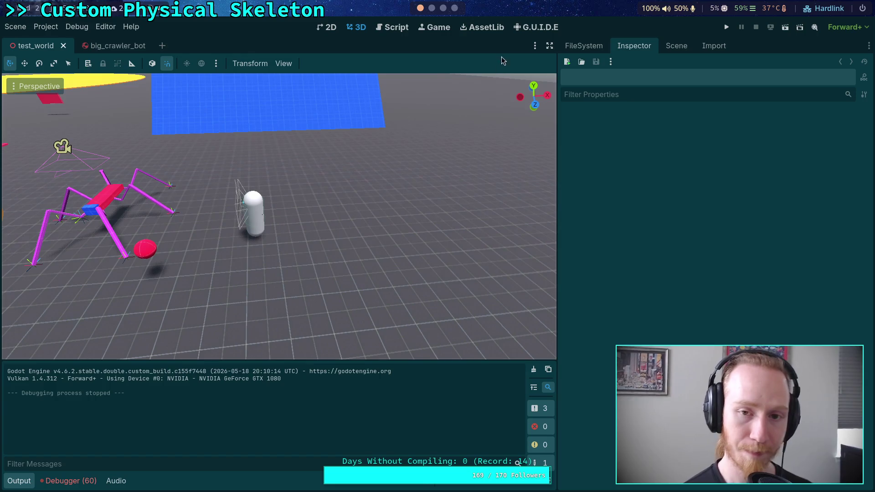
Return to the CrawlerCharacter.gd script with the code area widened
click(392, 28)
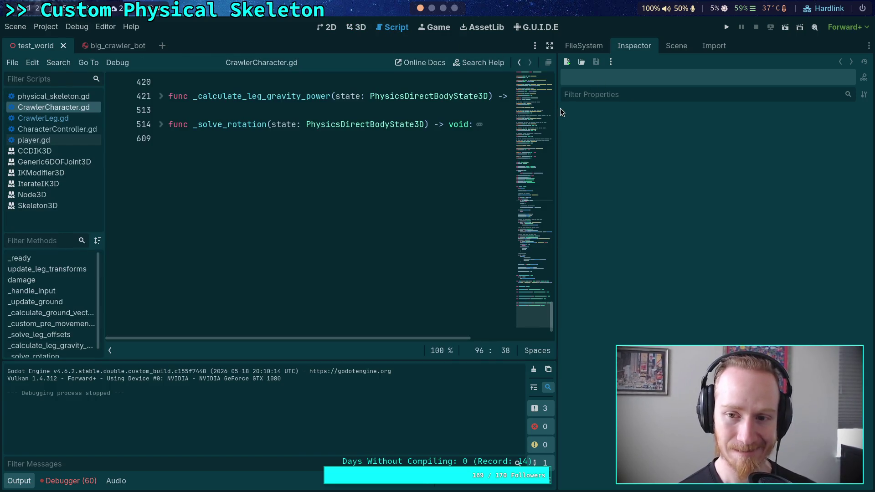
drag(559, 112, 685, 110)
click(424, 194)
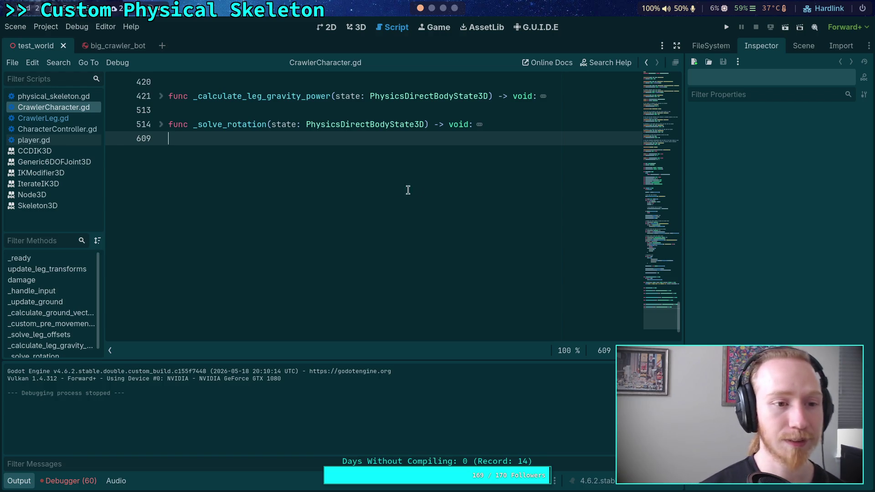
Comment out line 176's skeleton.set_bone_pose_rotation call in physical_skeleton.gd with #, then run the project
scroll(130, 165, up, 3)
click(53, 96)
scroll(371, 220, down, 14)
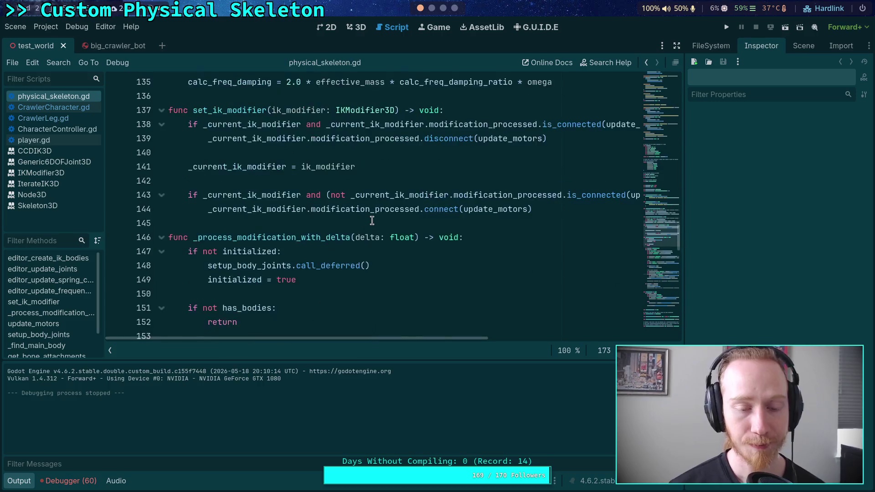
click(209, 237)
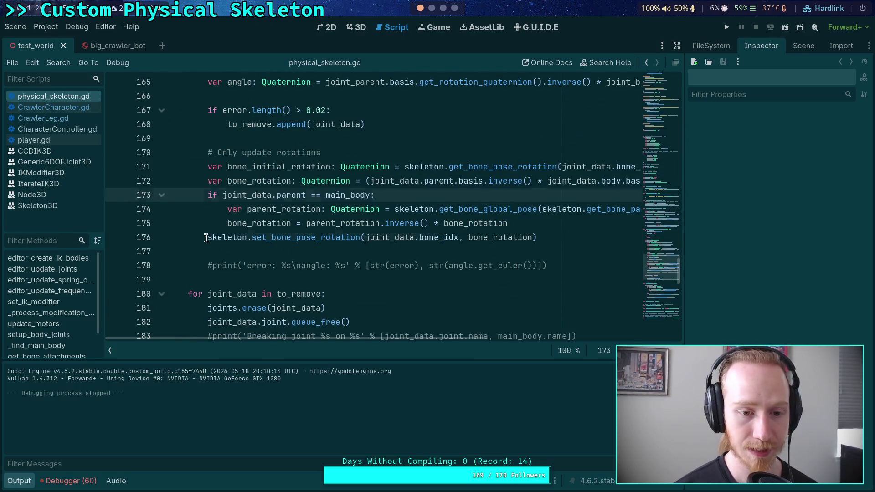
text(#)
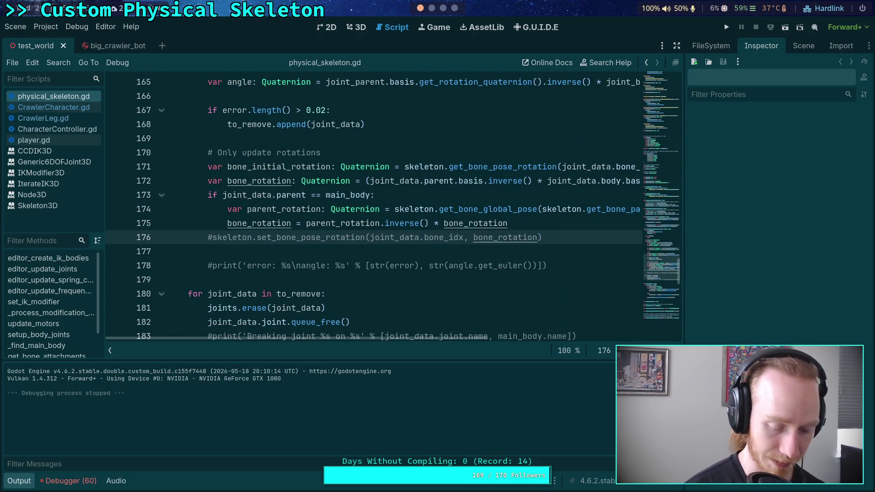
click(727, 27)
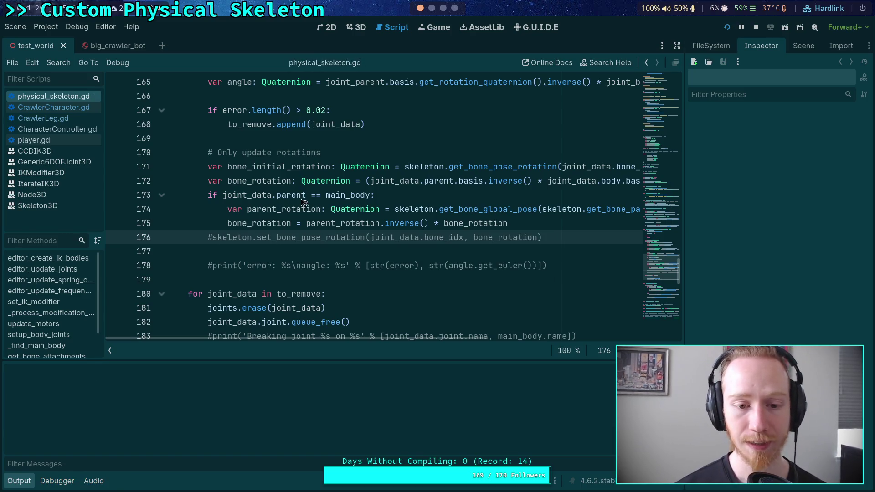